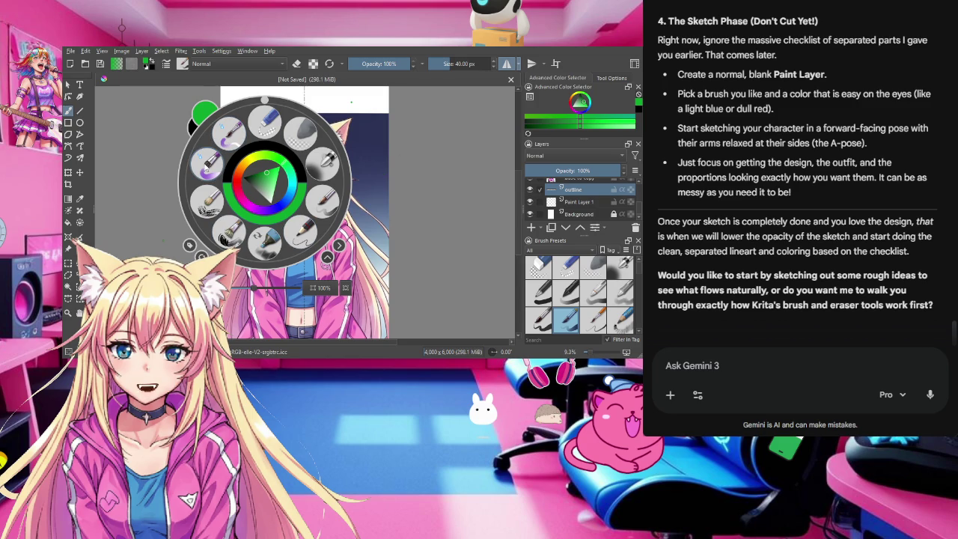
Step: Switch to a 10 px brush, try a mirrored stroke above the head, then undo it
left_click(303, 237)
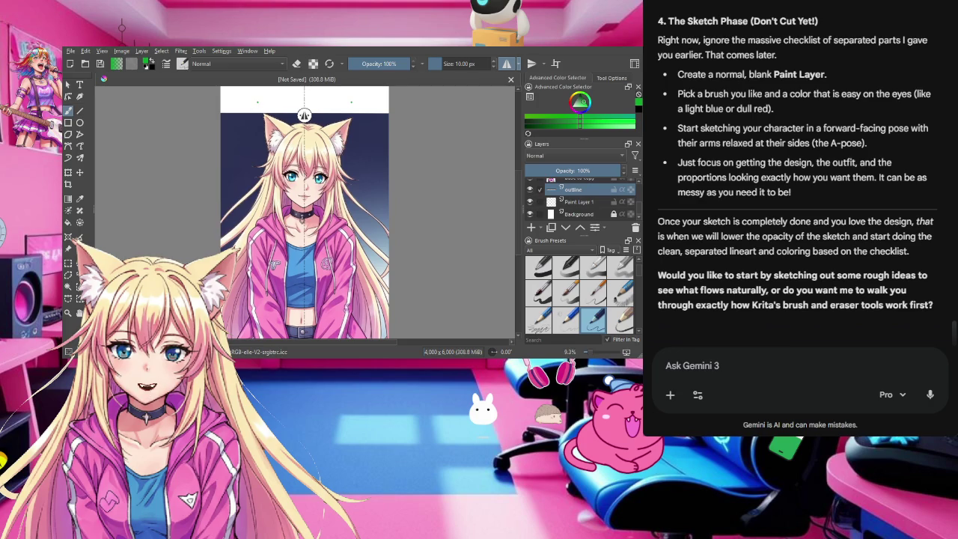
mouse_move(265, 100)
left_mouse_down()
mouse_move(321, 109)
mouse_move(286, 109)
mouse_move(317, 102)
left_mouse_up()
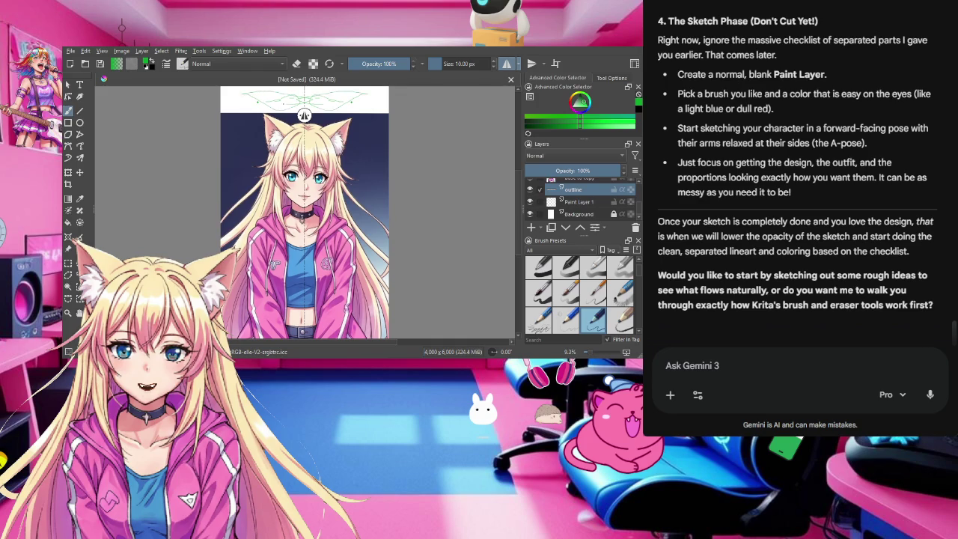
key("ctrl+z")
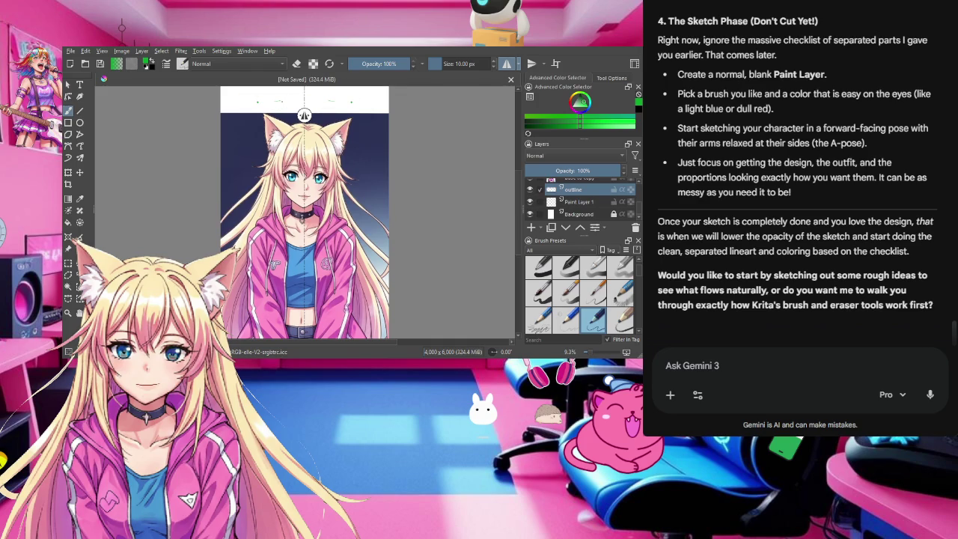
Step: Move the outline layer up so it sits above the 'base to copy' reference layer
scroll(616, 205, "up", 2)
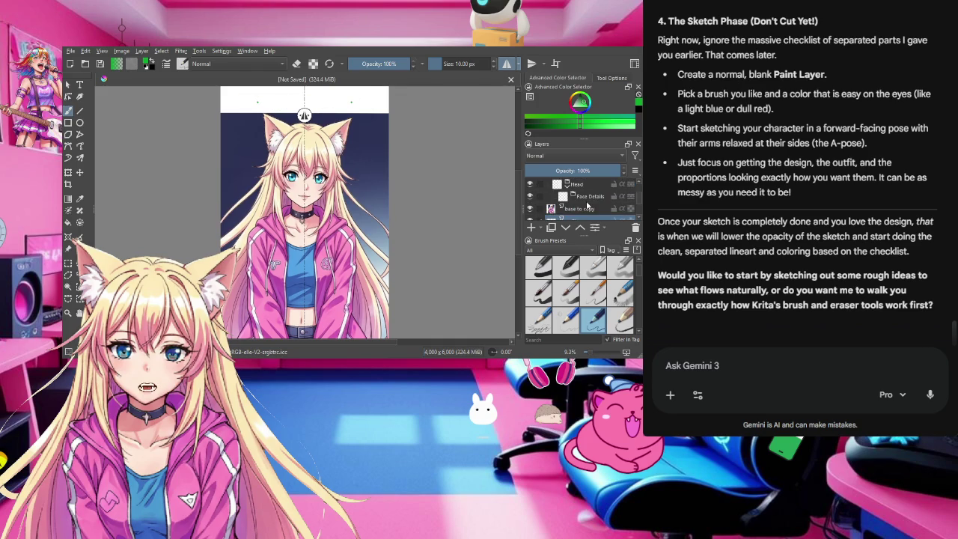
scroll(560, 215, "down", 2)
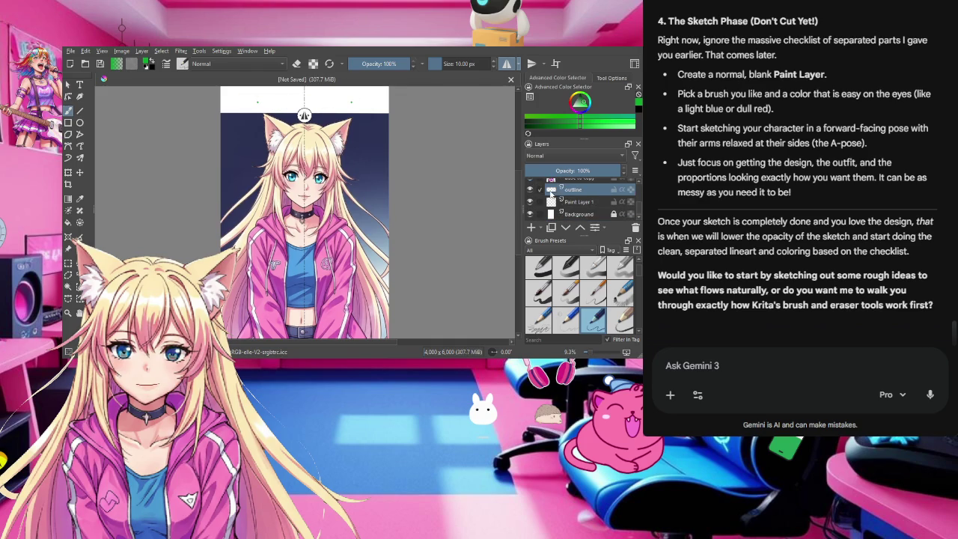
mouse_move(563, 190)
left_mouse_down()
mouse_move(574, 175)
mouse_move(567, 198)
left_mouse_up()
scroll(568, 202, "up", 2)
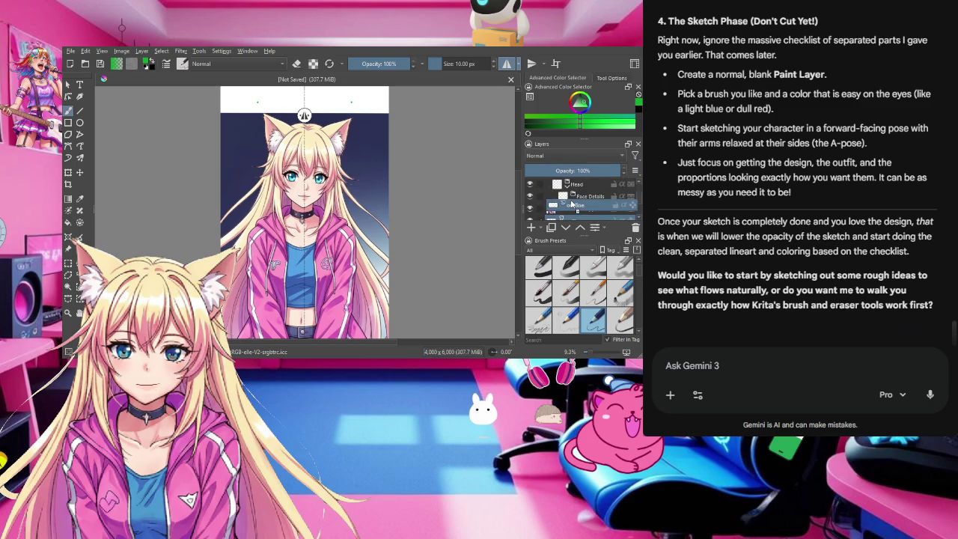
left_click_drag(570, 217, 572, 204)
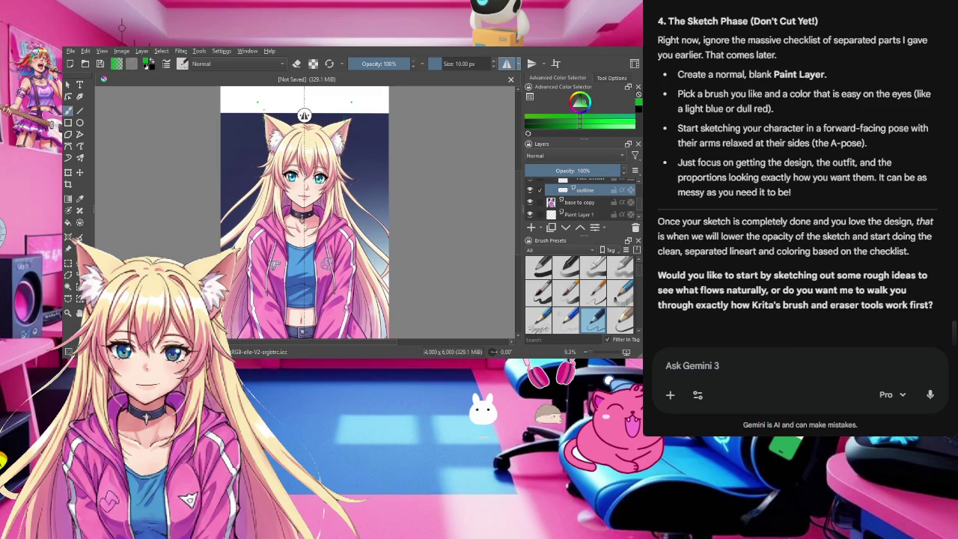
Step: Pick the 46 px brush preset and trace both cat ears and the hair below them
right_click(262, 124)
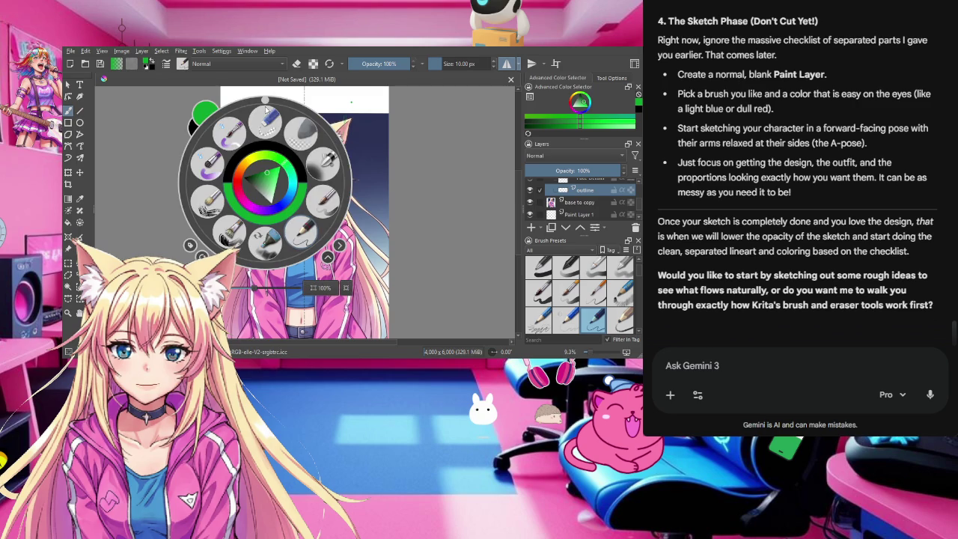
left_click(208, 164)
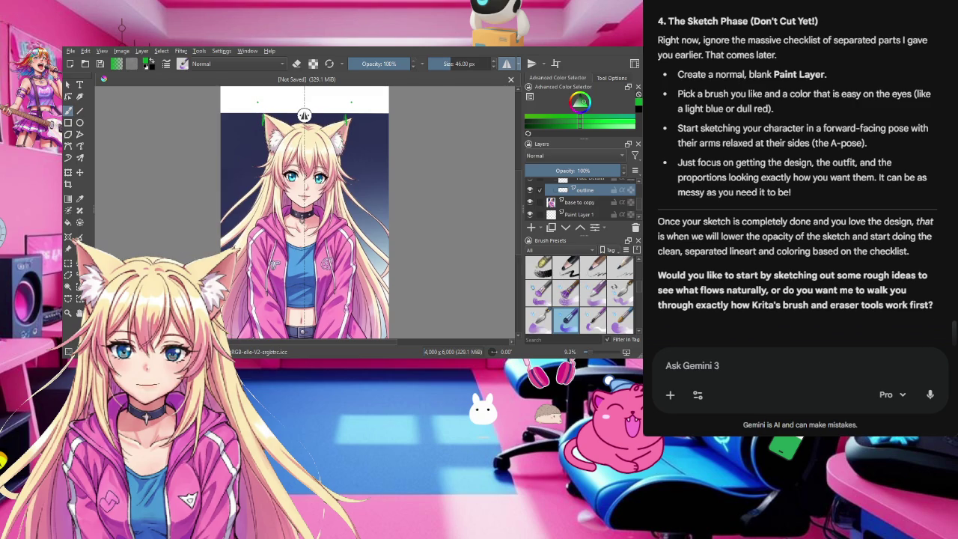
left_click_drag(264, 124, 265, 146)
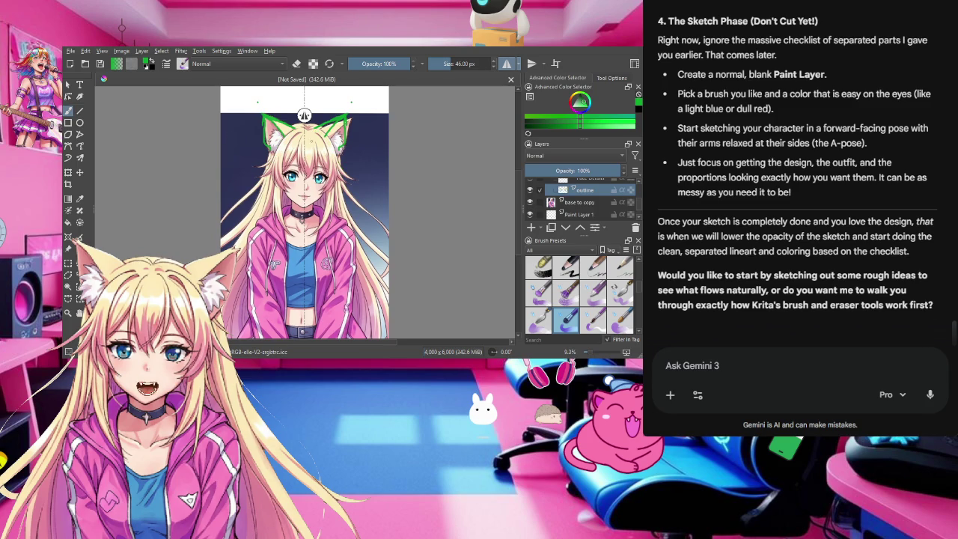
left_click_drag(289, 129, 258, 174)
Step: Undo stray hair strokes, retry a strand beside the face, and add a small nose mark
key("ctrl+z")
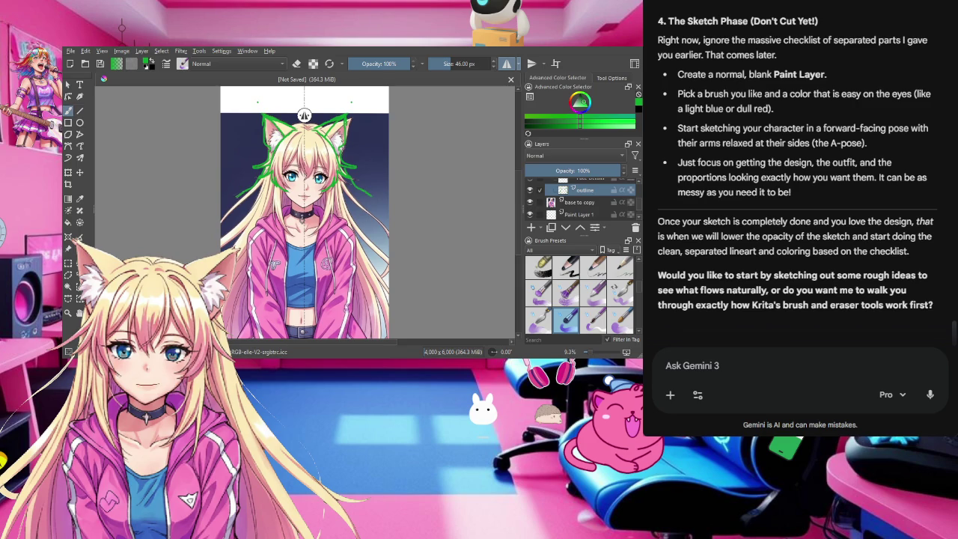
key("ctrl+z")
left_click_drag(237, 195, 222, 207)
key("ctrl+z")
left_click_drag(304, 183, 306, 189)
Step: Undo the small mark drawn on the nose
key("ctrl+z")
key("ctrl+z")
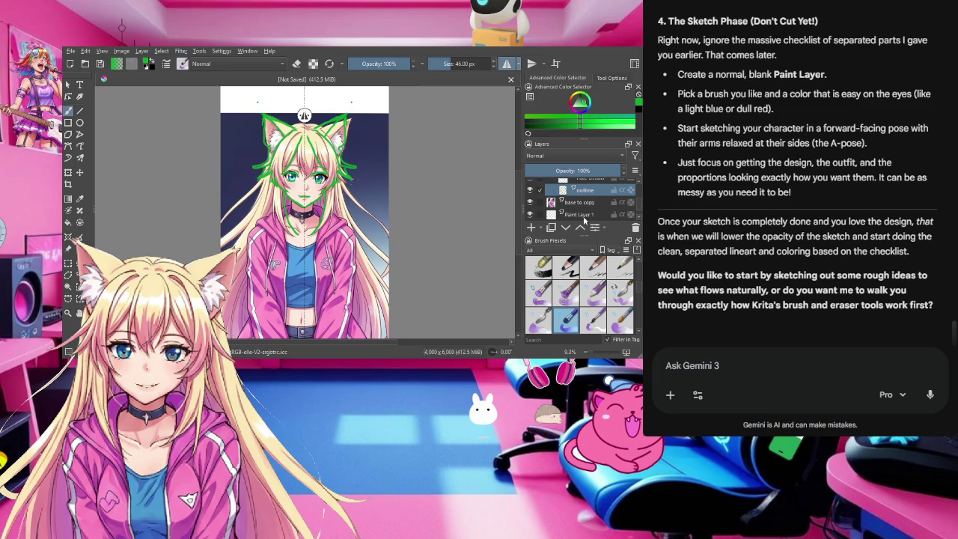
Step: Hide the reference layer to check the green sketch alone, then show it again
left_click(530, 202)
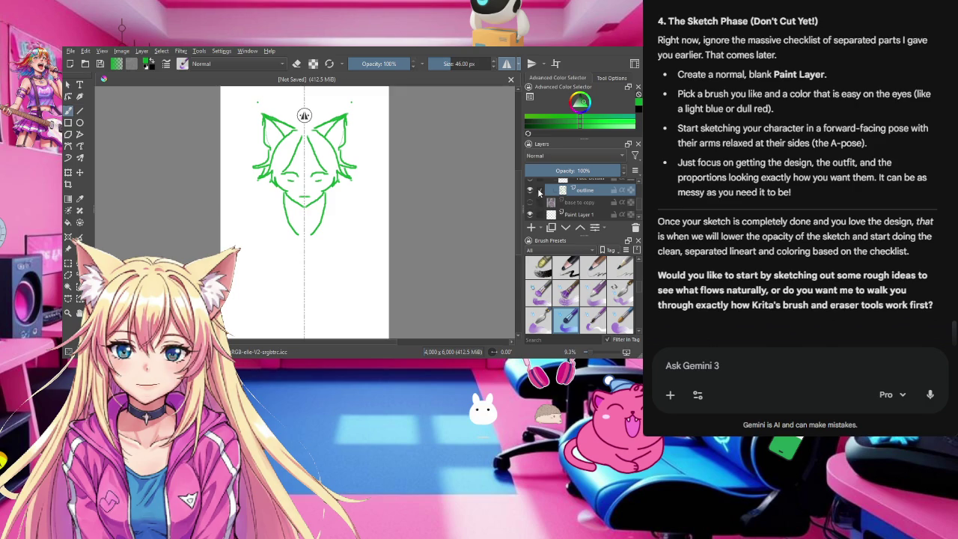
left_click(530, 202)
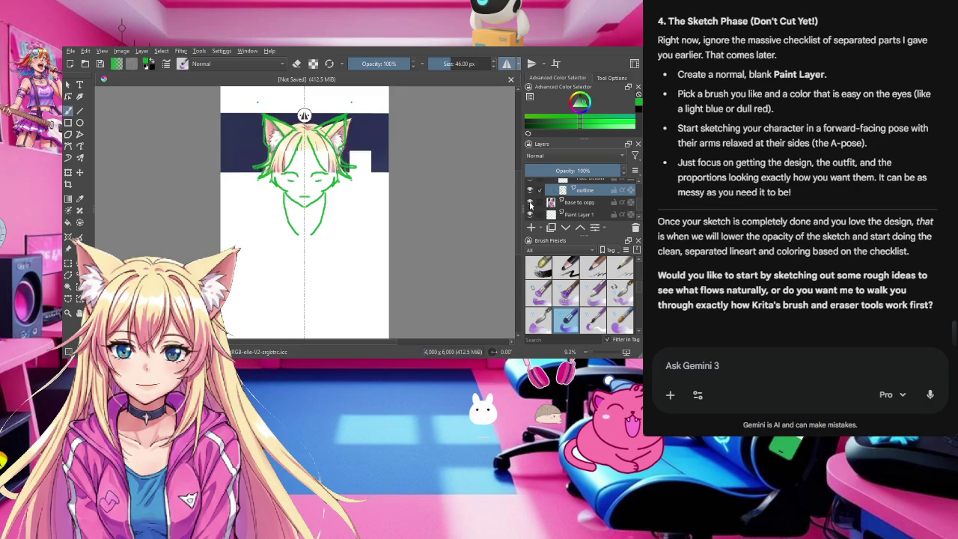
left_click(530, 202)
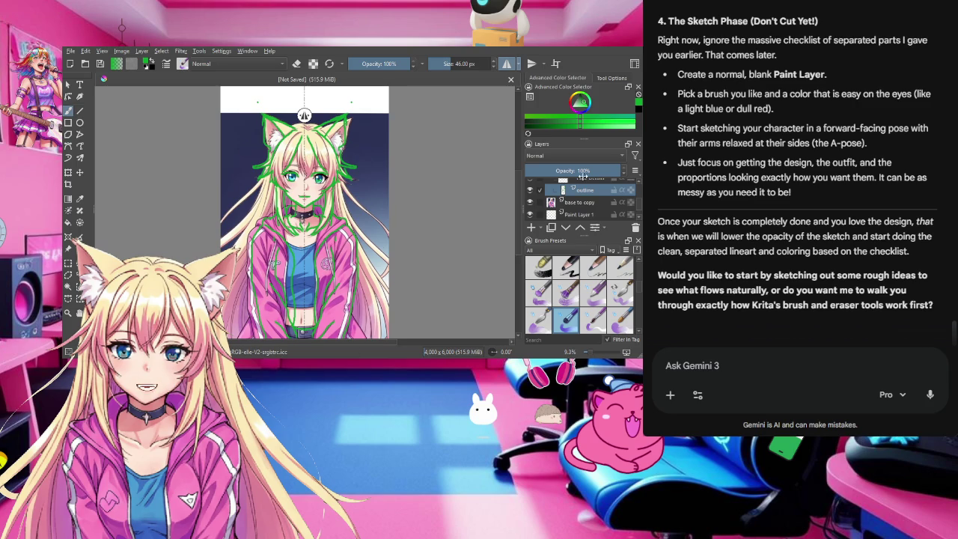
left_click(530, 203)
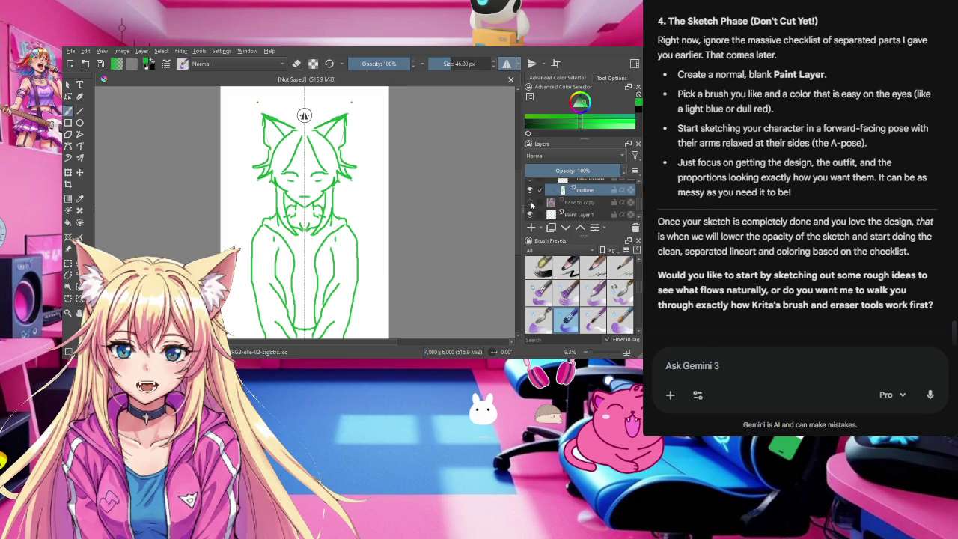
left_click(530, 202)
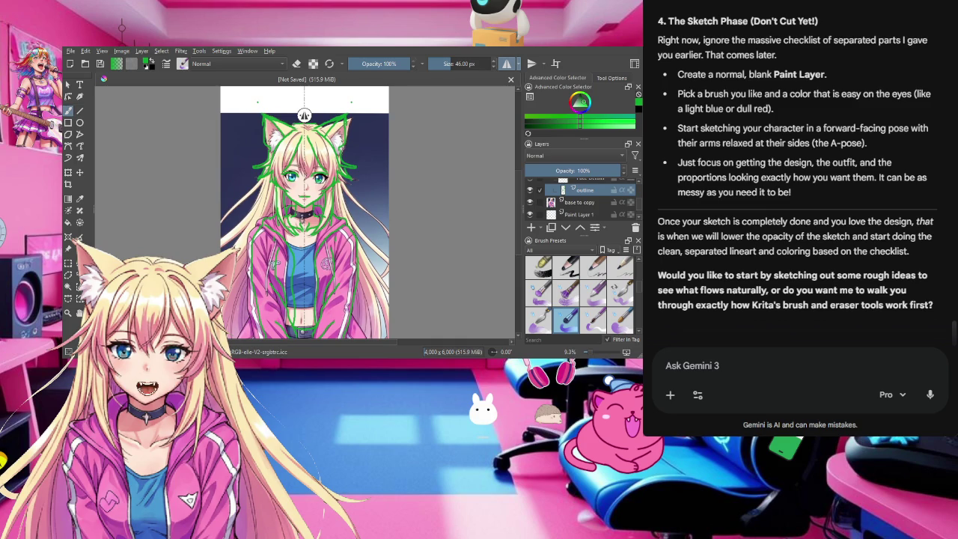
key("shift+Delete")
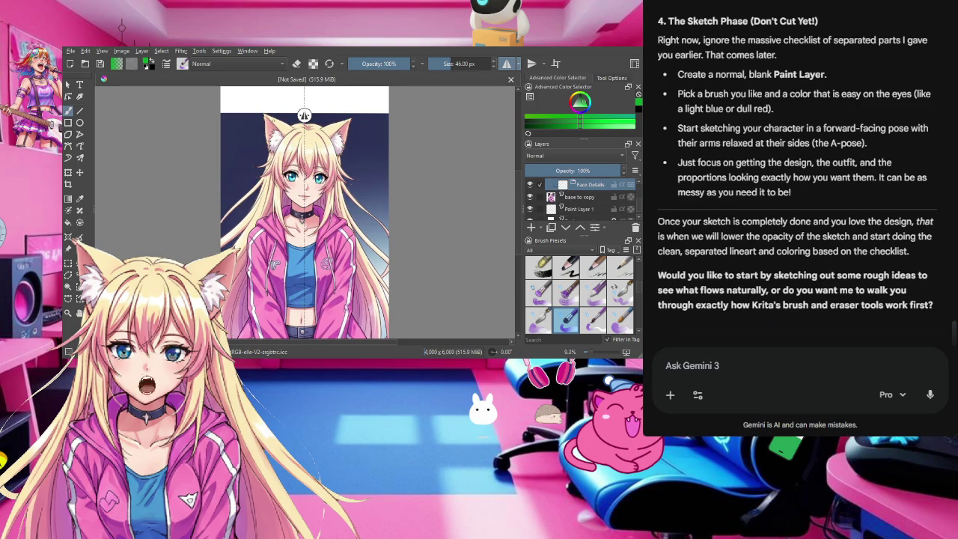
Step: Step back the last stroke change and hide the 'base to copy' reference layer
key("ctrl+z")
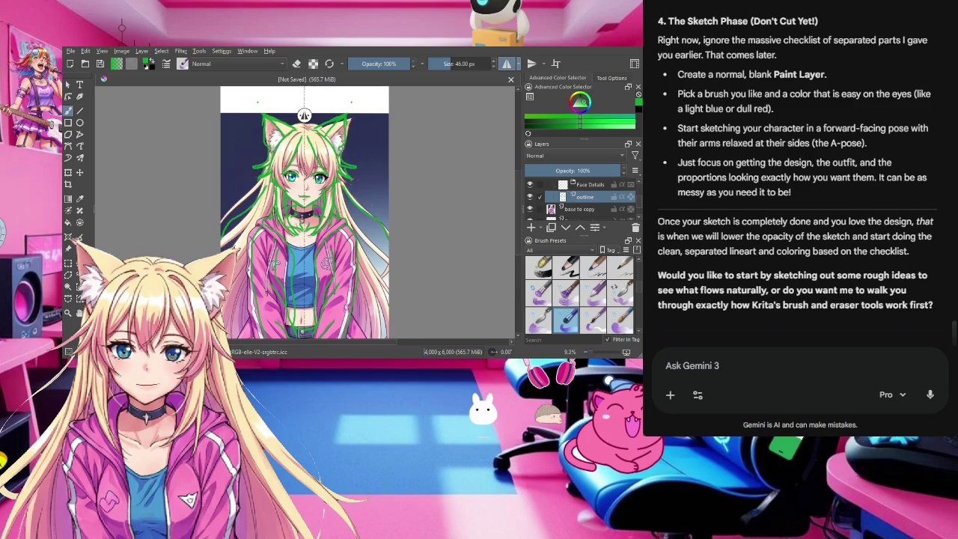
left_click(531, 210)
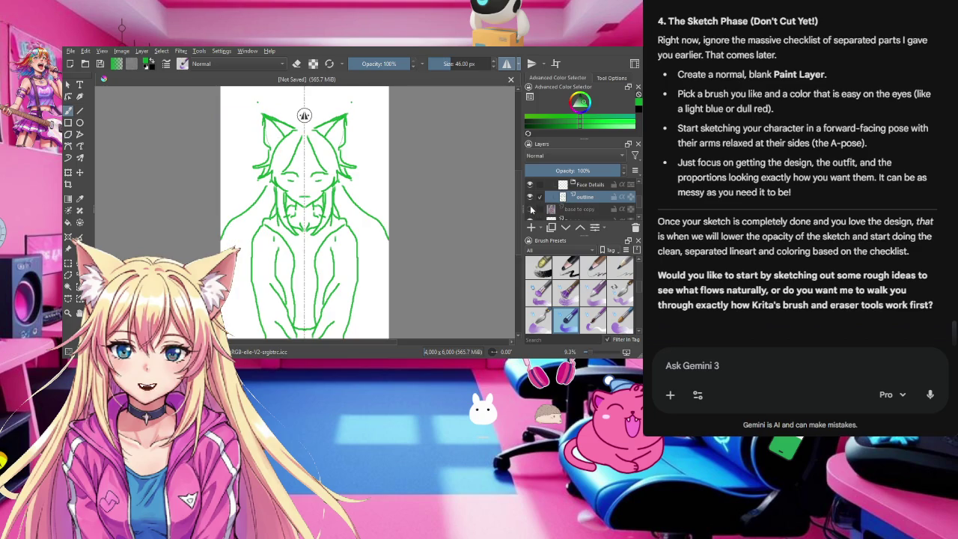
Step: Show the 'base to copy' reference again and make Paint Layer 1 the active layer
left_click(531, 209)
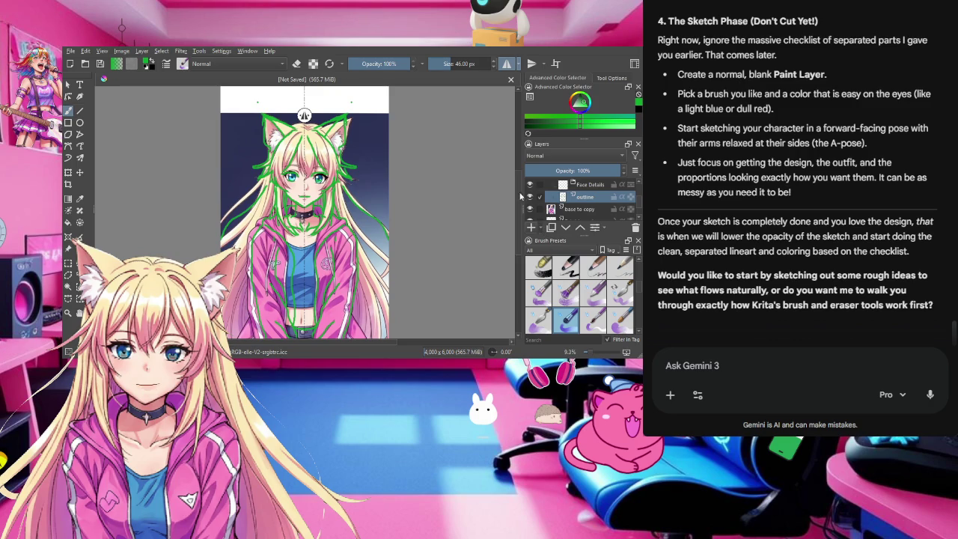
scroll(569, 208, "down", 2)
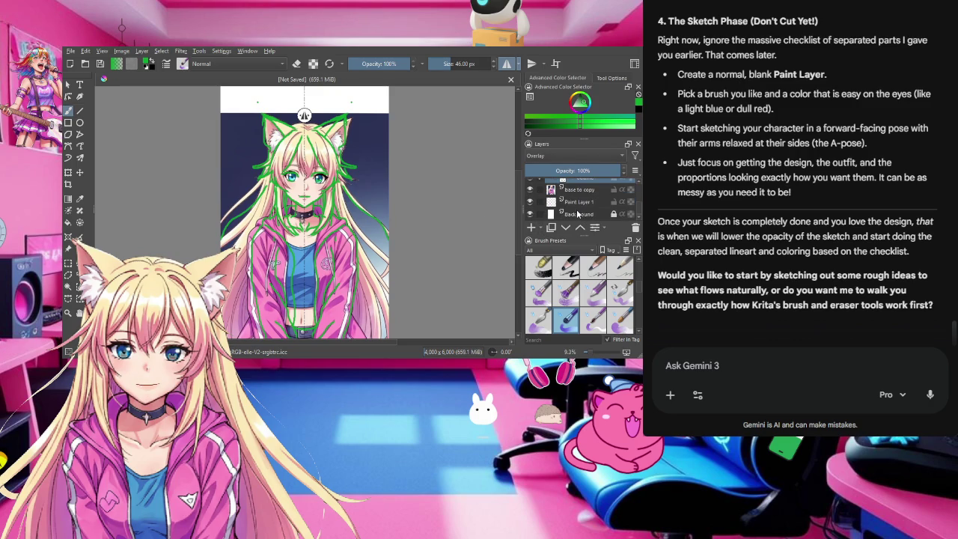
left_click(574, 215)
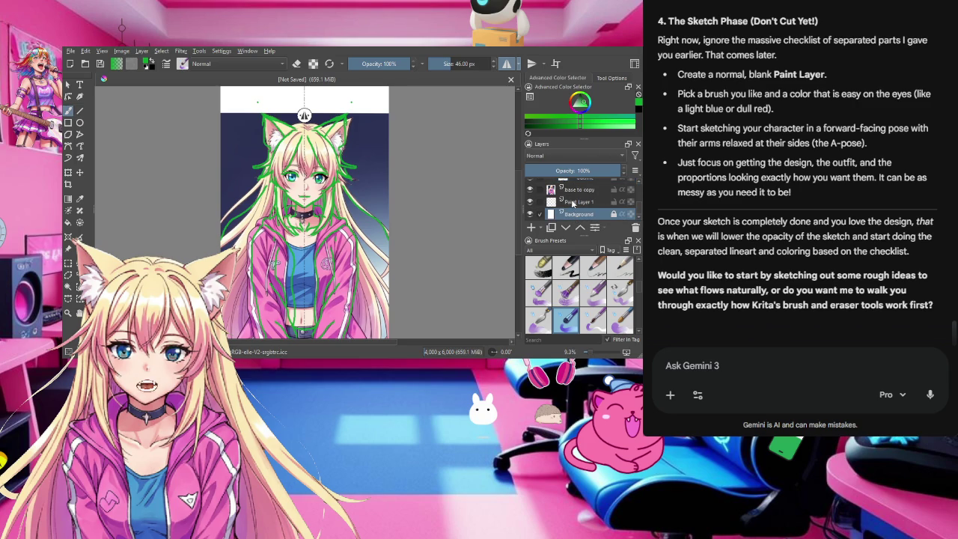
left_click(576, 202)
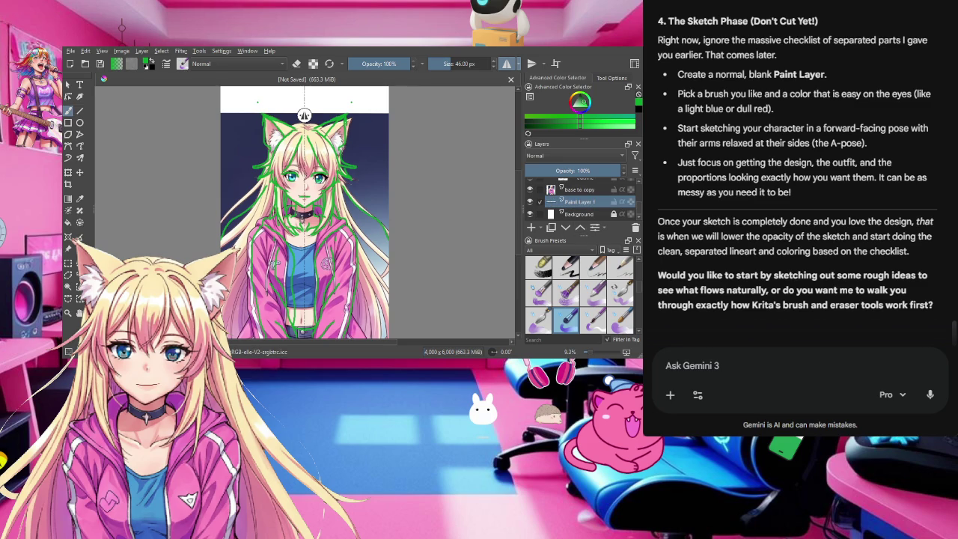
scroll(574, 209, "up", 5)
scroll(574, 210, "down", 5)
scroll(575, 207, "up", 3)
scroll(574, 206, "up", 2)
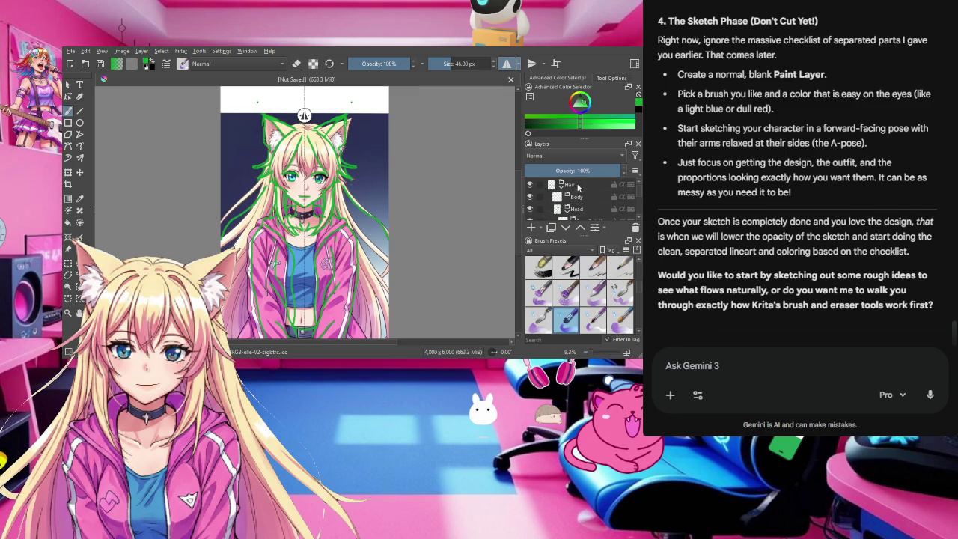
scroll(567, 215, "down", 4)
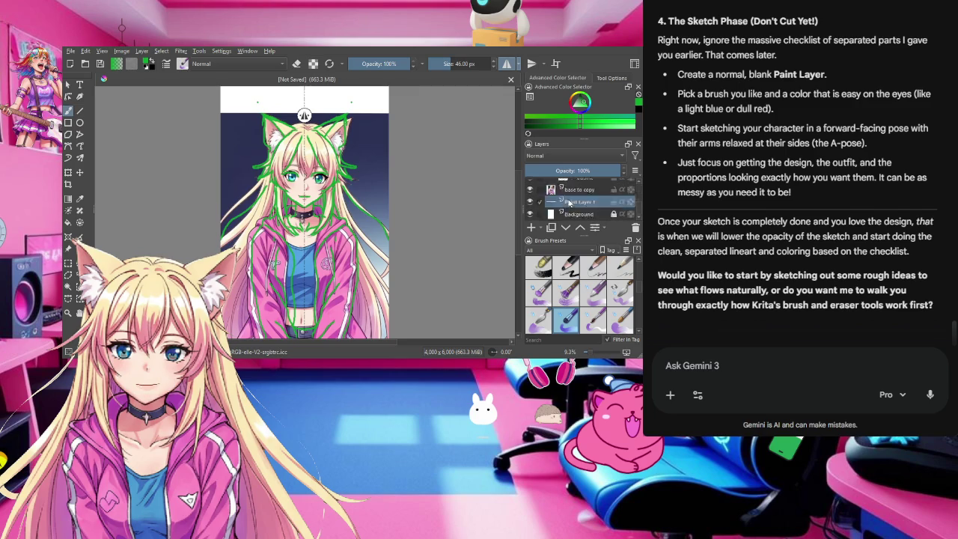
Step: Add a new Paint Layer 2 and move it above the outline layer
left_click(531, 228)
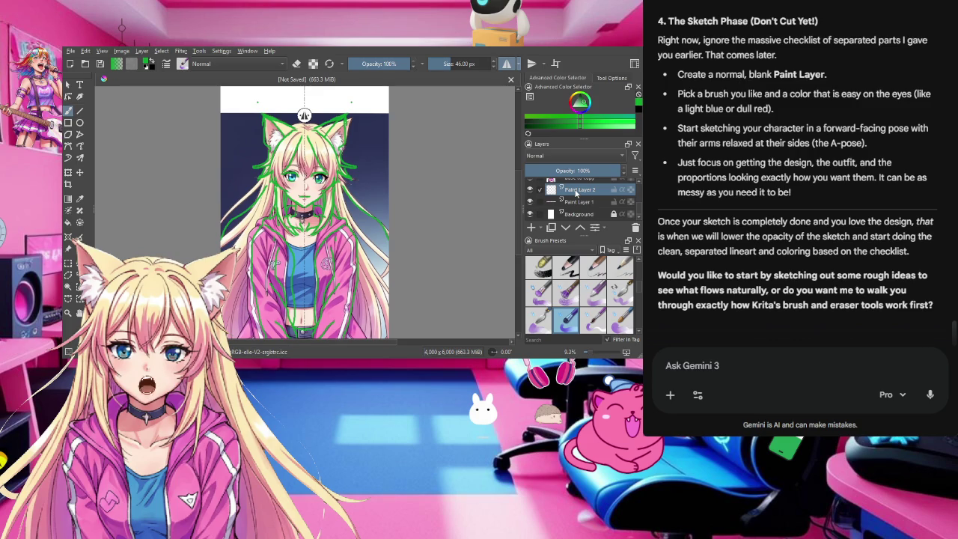
scroll(578, 196, "up", 2)
left_click_drag(578, 219, 572, 193)
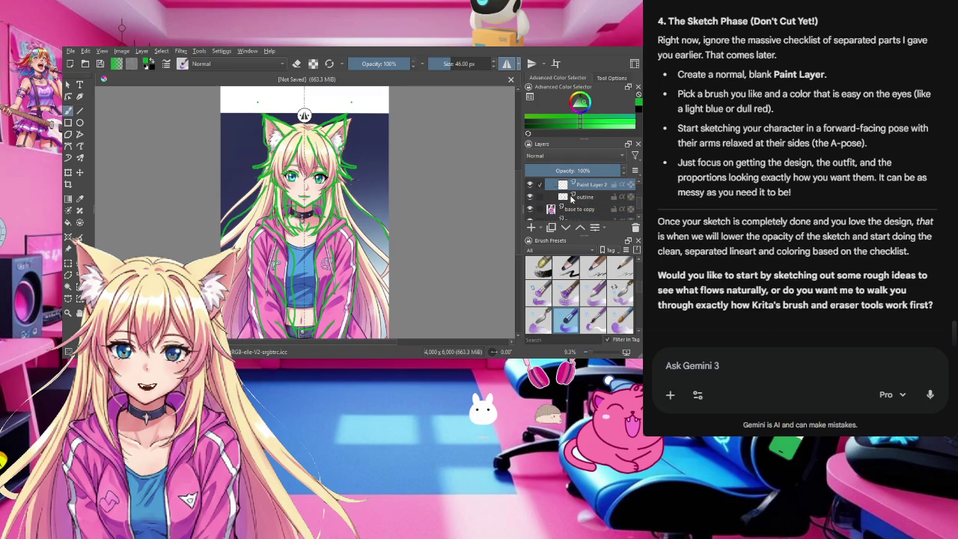
scroll(575, 199, "down", 2)
scroll(589, 217, "up", 2)
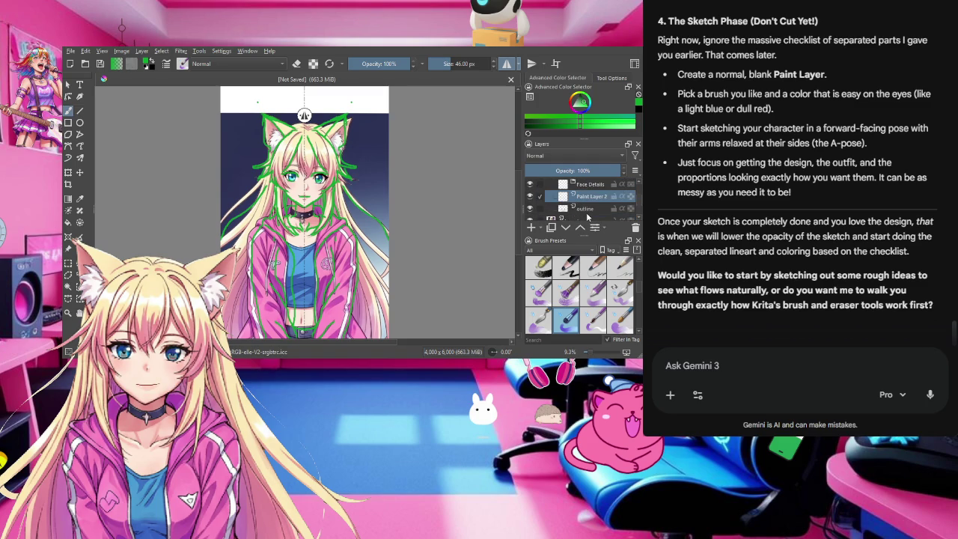
scroll(588, 217, "up", 1)
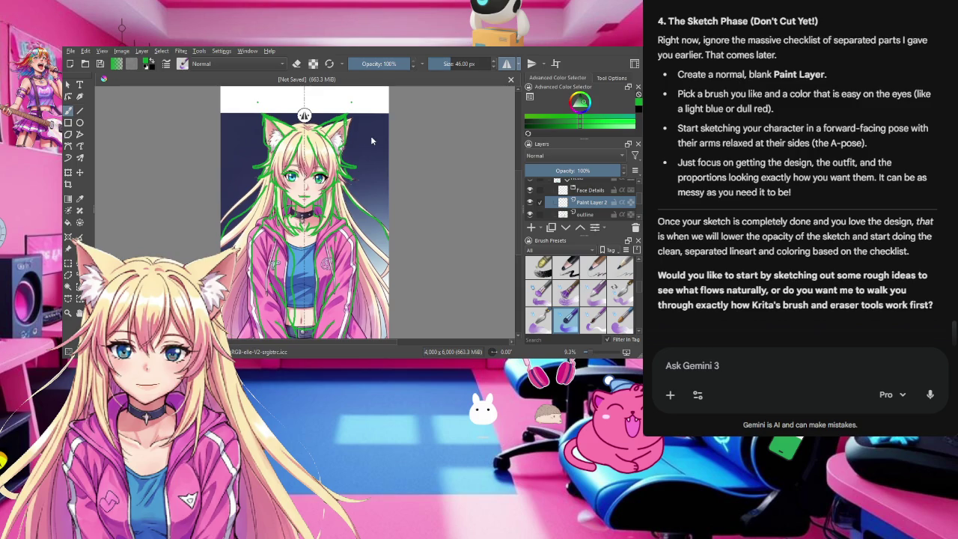
Step: Paste the new reference image and scale it up to fill the canvas
key("ctrl+v")
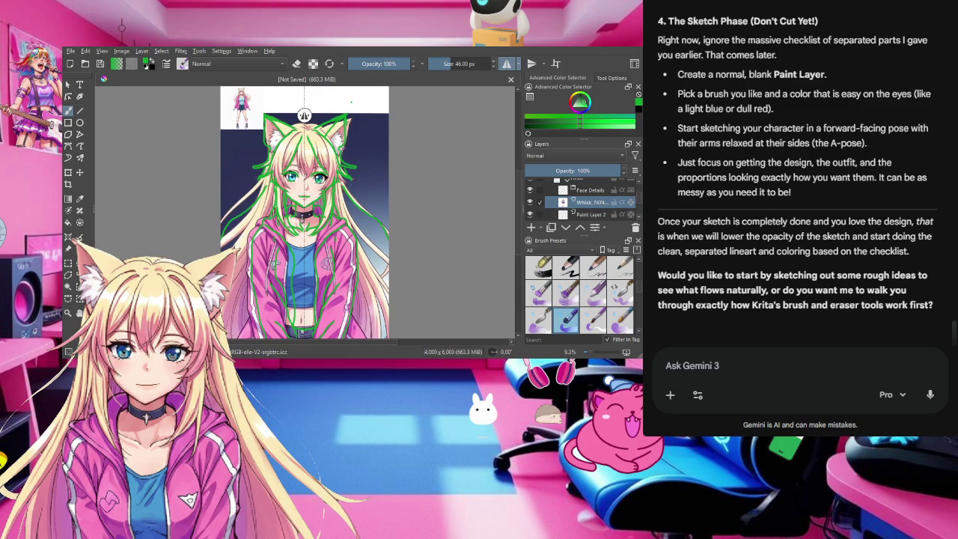
left_click(69, 173)
left_click_drag(270, 139, 491, 351)
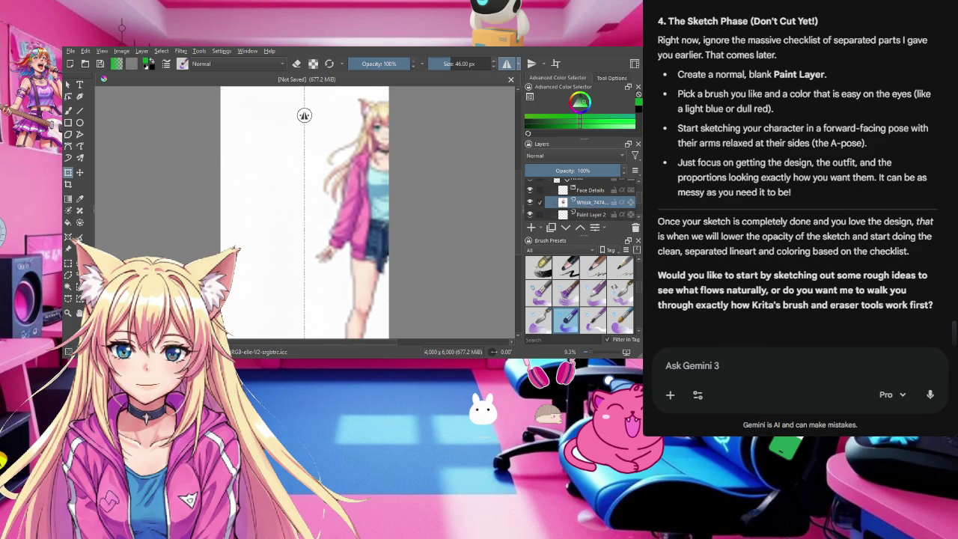
left_click_drag(491, 350, 527, 386)
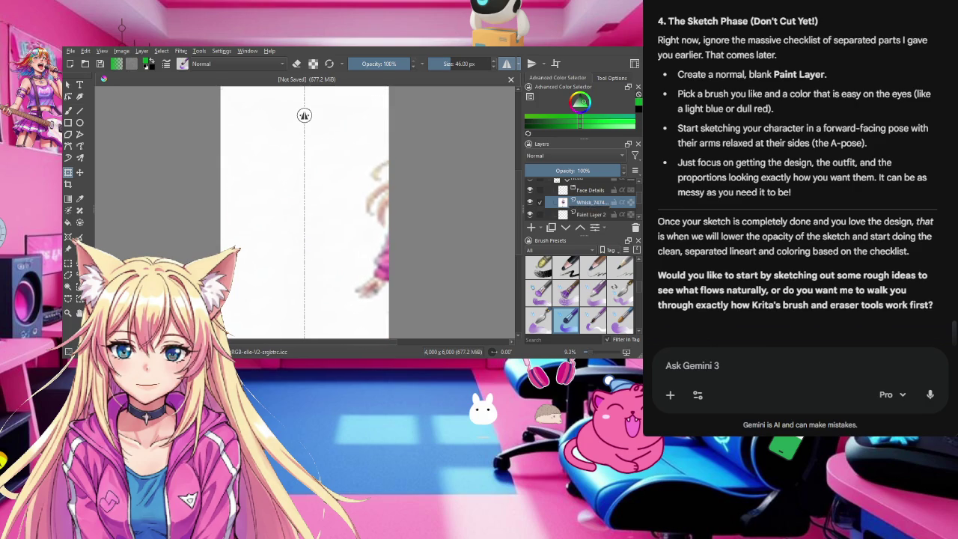
Step: Drag the pasted reference character left toward the centre of the canvas
mouse_move(363, 207)
left_mouse_down()
mouse_move(222, 222)
mouse_move(201, 236)
left_mouse_up()
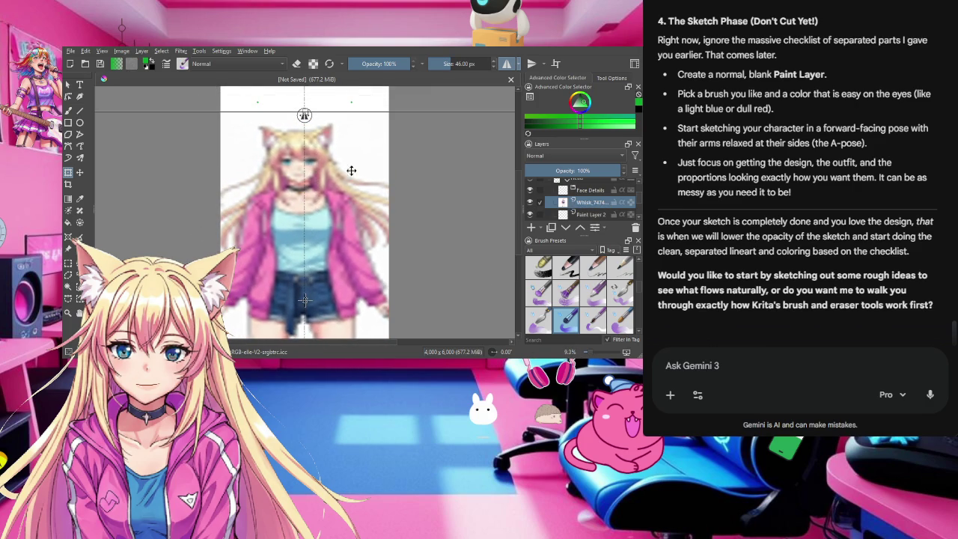
left_click_drag(374, 160, 229, 132)
key("ctrl+z")
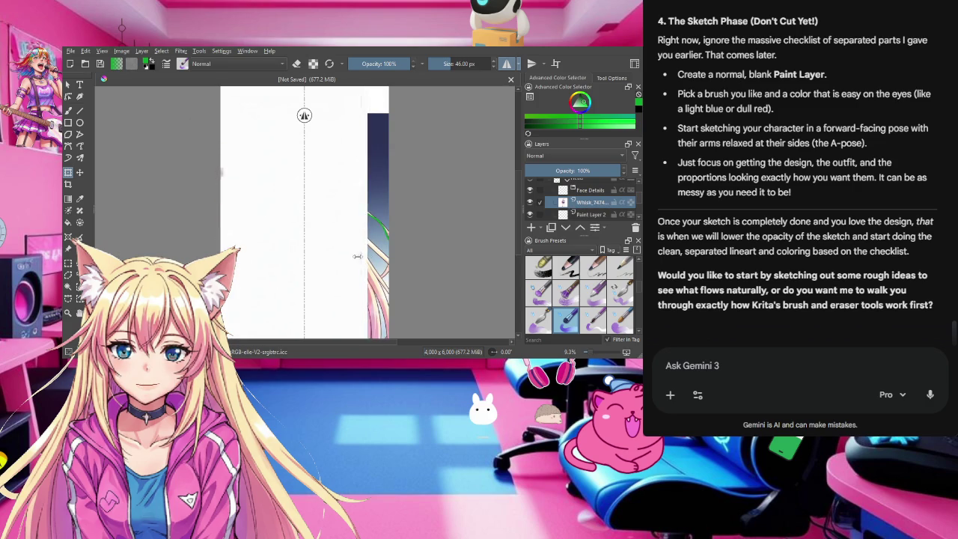
left_click_drag(366, 256, 334, 256)
left_click_drag(263, 189, 151, 189)
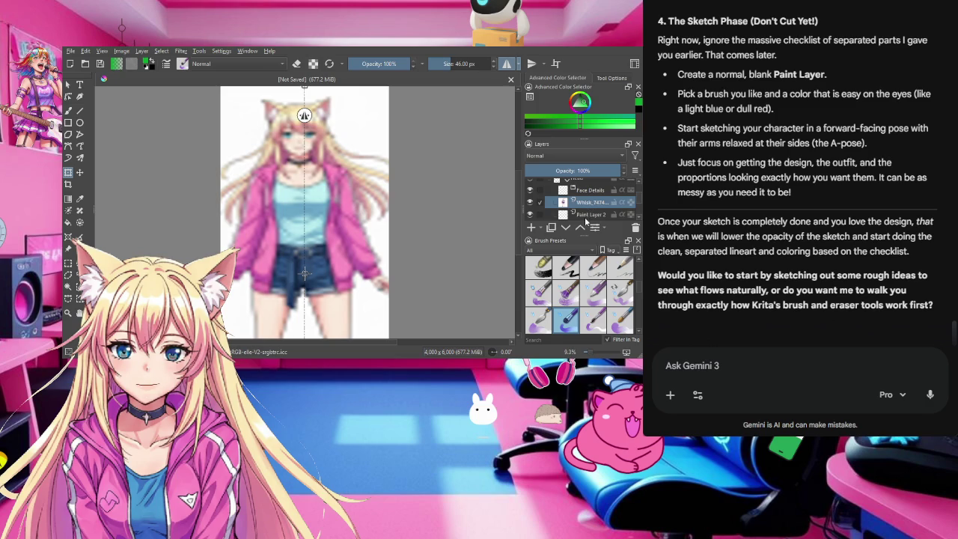
Step: Switch between Paint Layer 2 and the pasted reference layer, ending on the reference
left_click(587, 215)
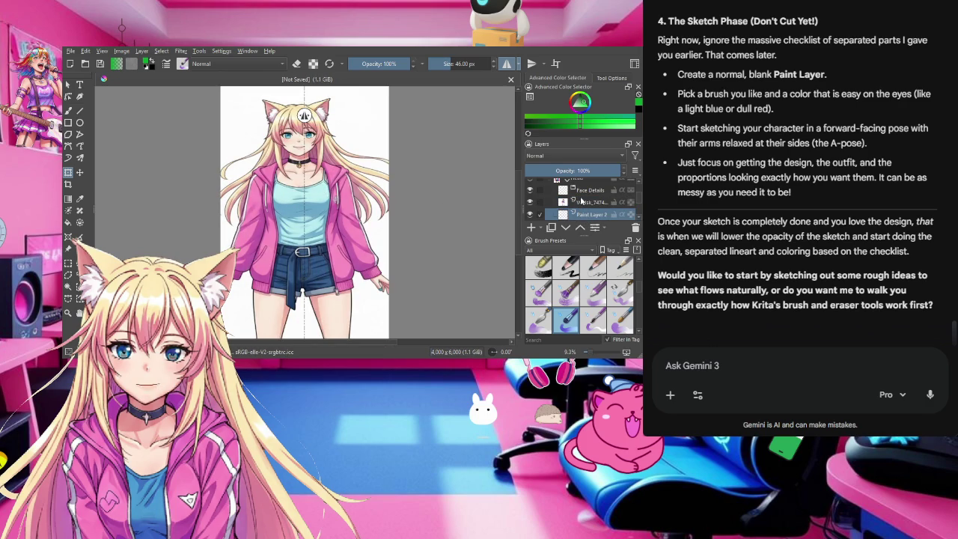
left_click(583, 202)
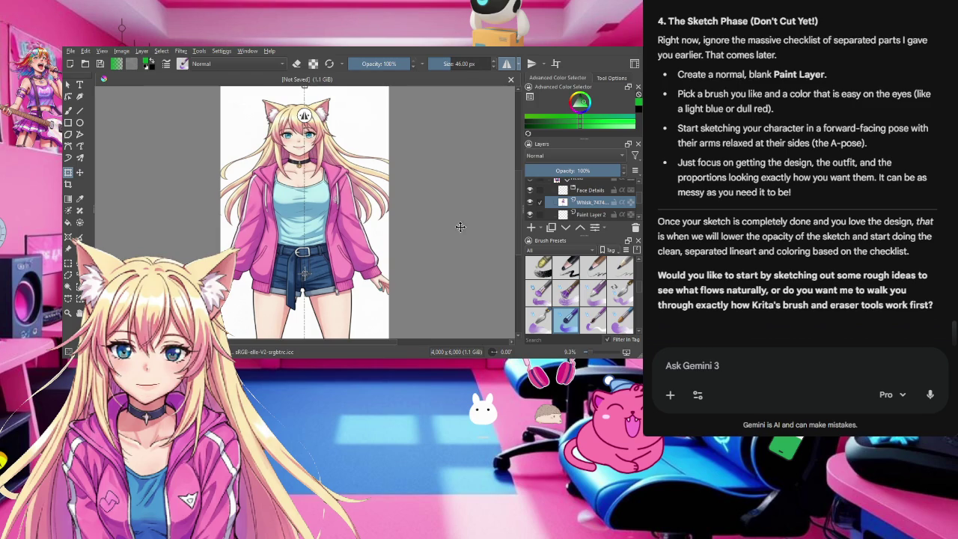
left_click(588, 216)
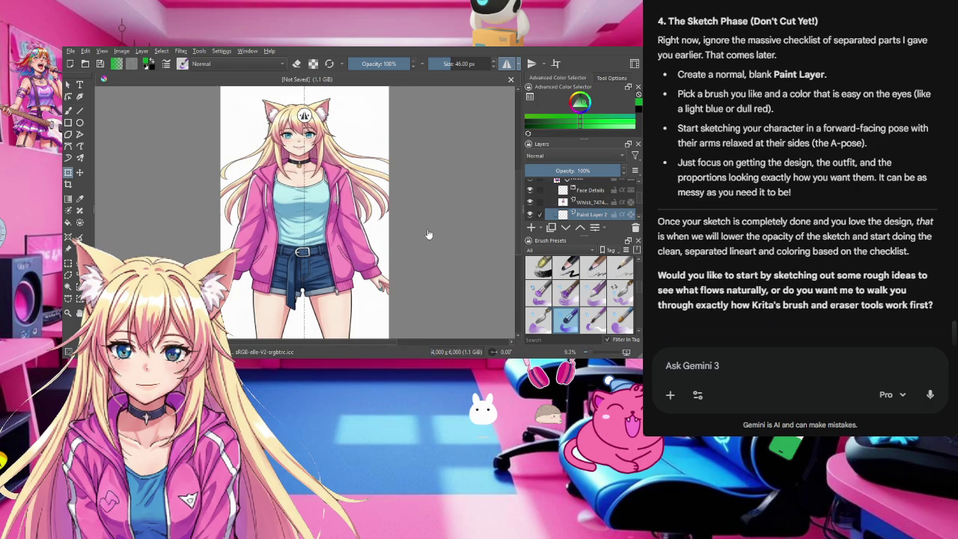
left_click(592, 202)
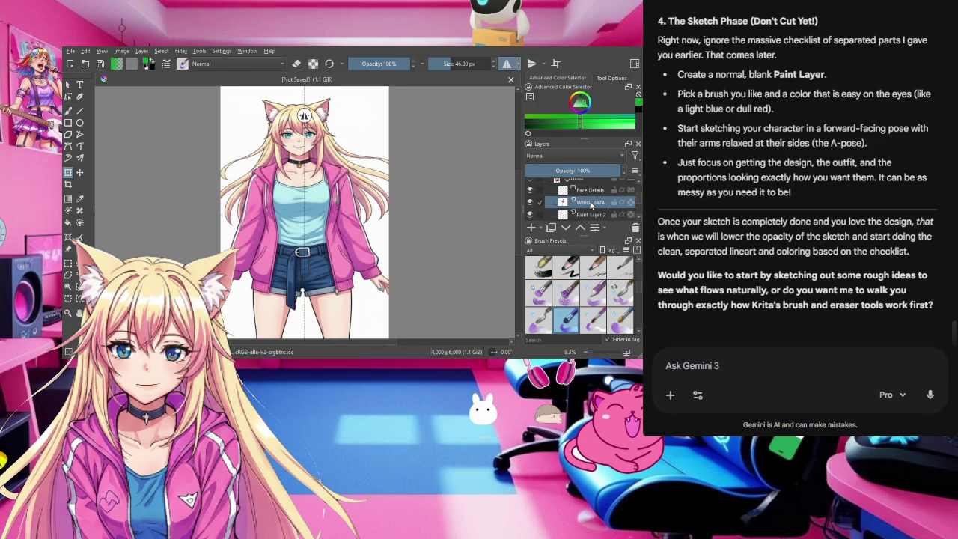
Step: Shift the reference character down and around until her head sits near the top
left_click(79, 172)
mouse_move(278, 169)
left_mouse_down()
mouse_move(274, 218)
mouse_move(281, 178)
left_mouse_up()
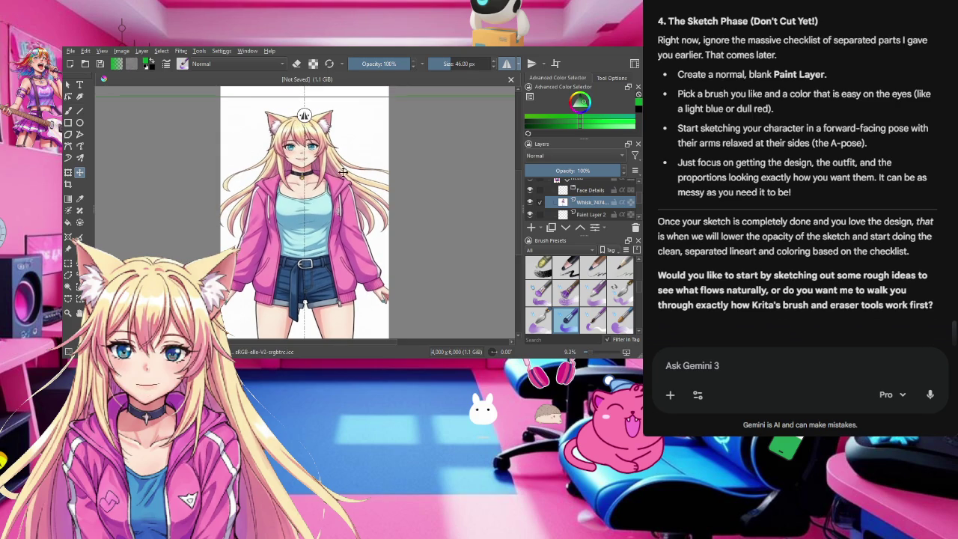
left_click_drag(346, 169, 267, 195)
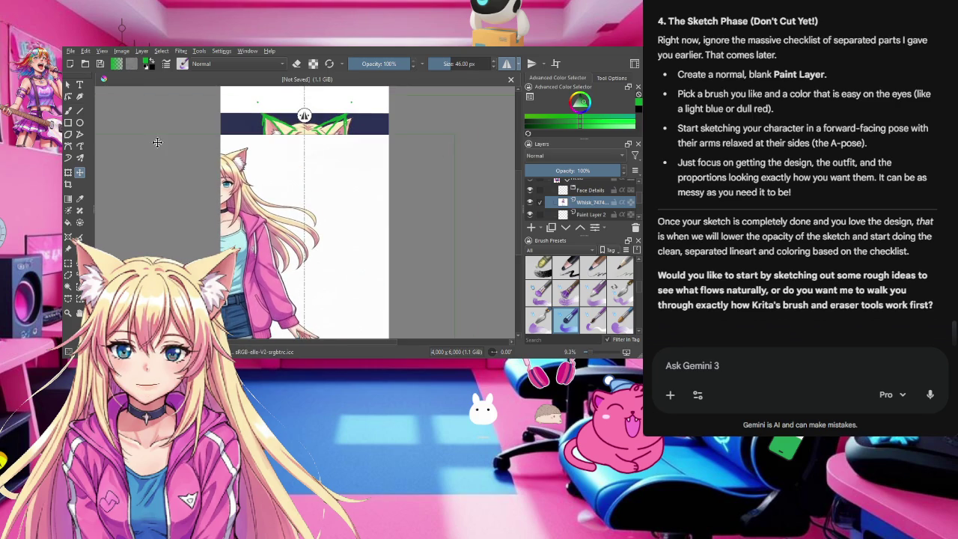
left_click(68, 172)
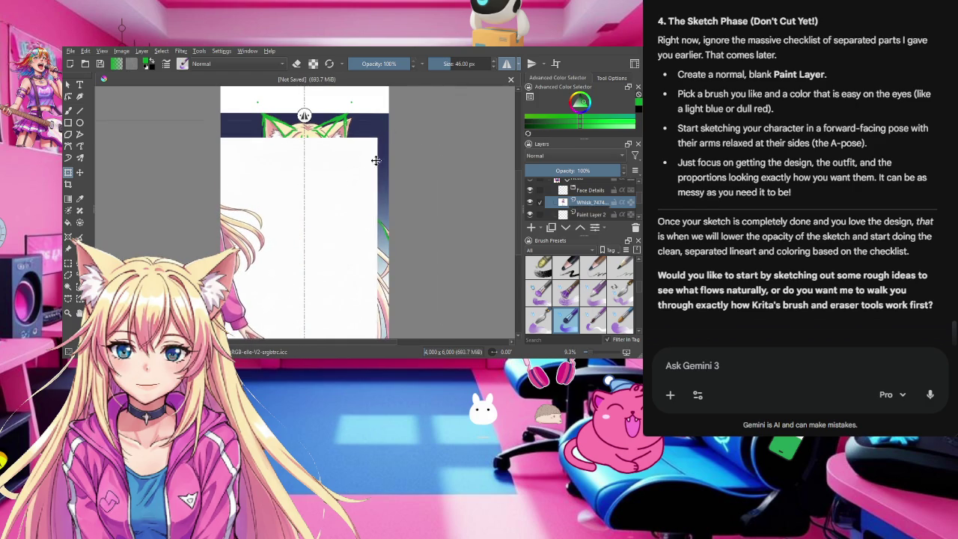
left_click_drag(455, 143, 459, 150)
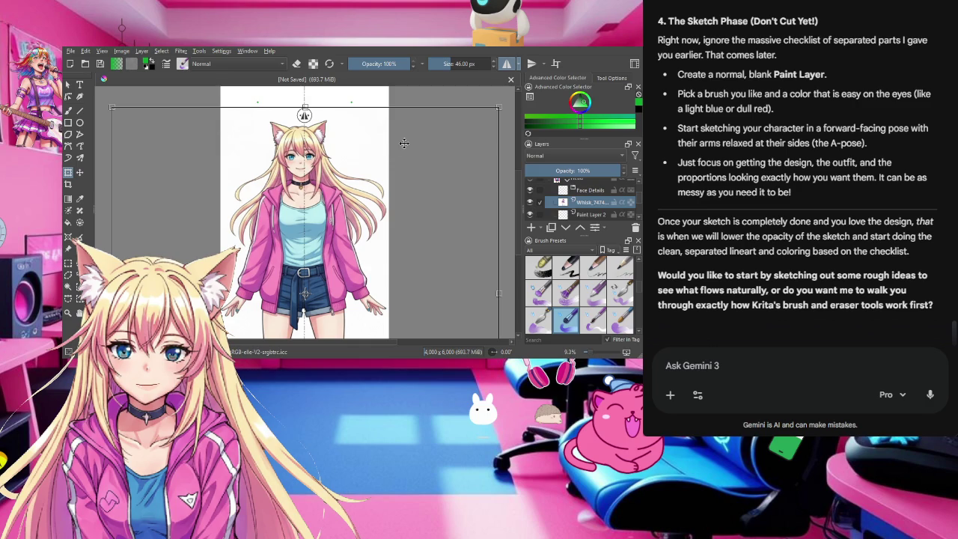
mouse_move(345, 170)
left_mouse_down()
mouse_move(337, 183)
mouse_move(349, 195)
left_mouse_up()
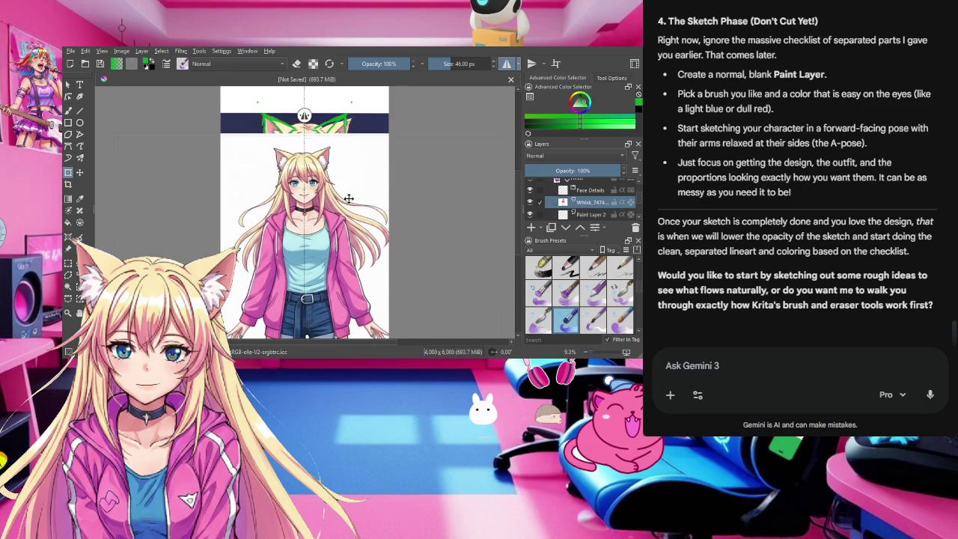
mouse_move(349, 195)
left_mouse_down()
mouse_move(351, 123)
mouse_move(340, 184)
left_mouse_up()
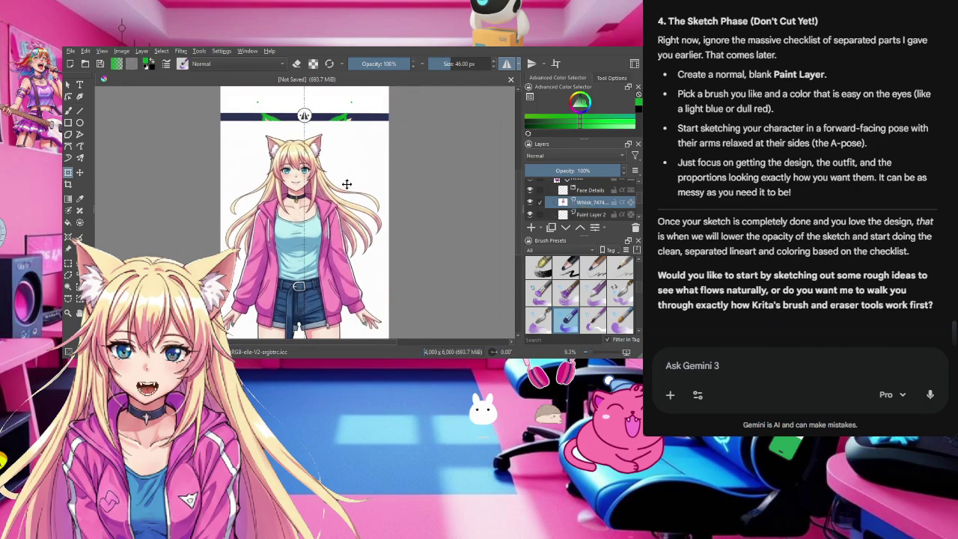
Step: Start a transform on the reference layer and nudge the character slightly right
key("ctrl+t")
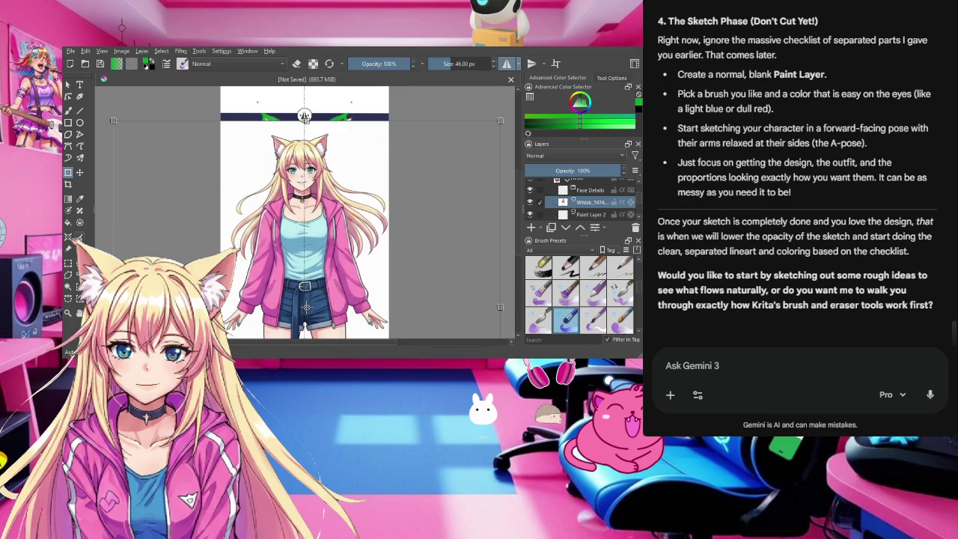
left_click(80, 173)
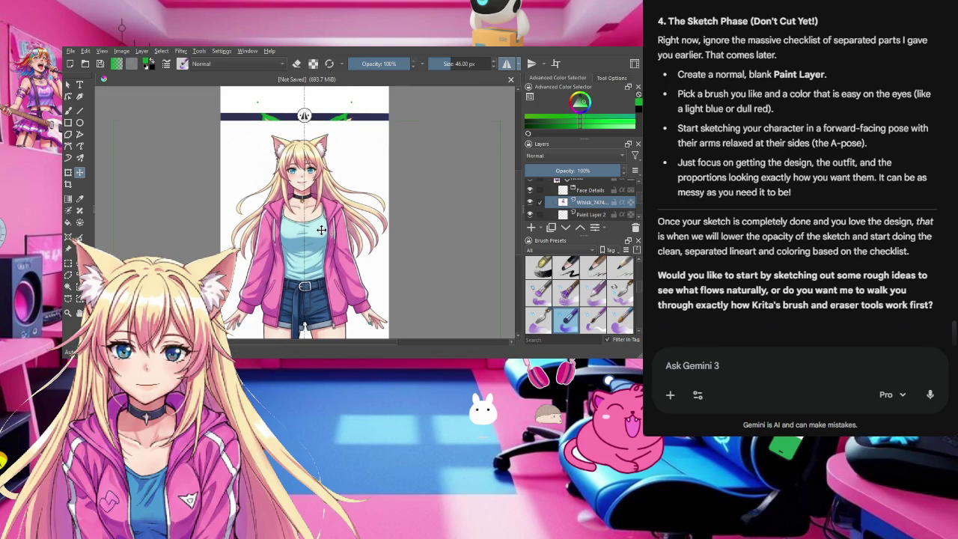
left_click_drag(316, 193, 320, 193)
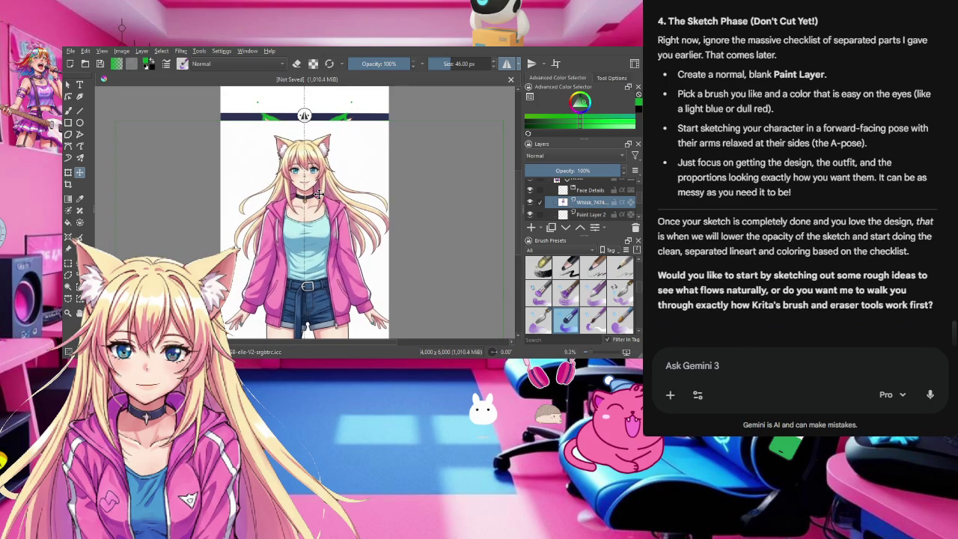
left_click_drag(320, 193, 320, 193)
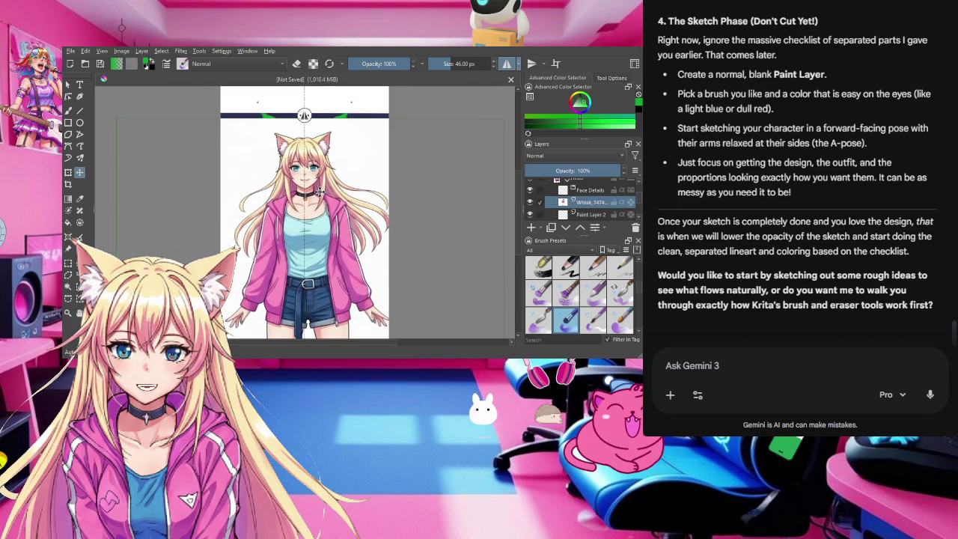
left_click_drag(320, 192, 320, 190)
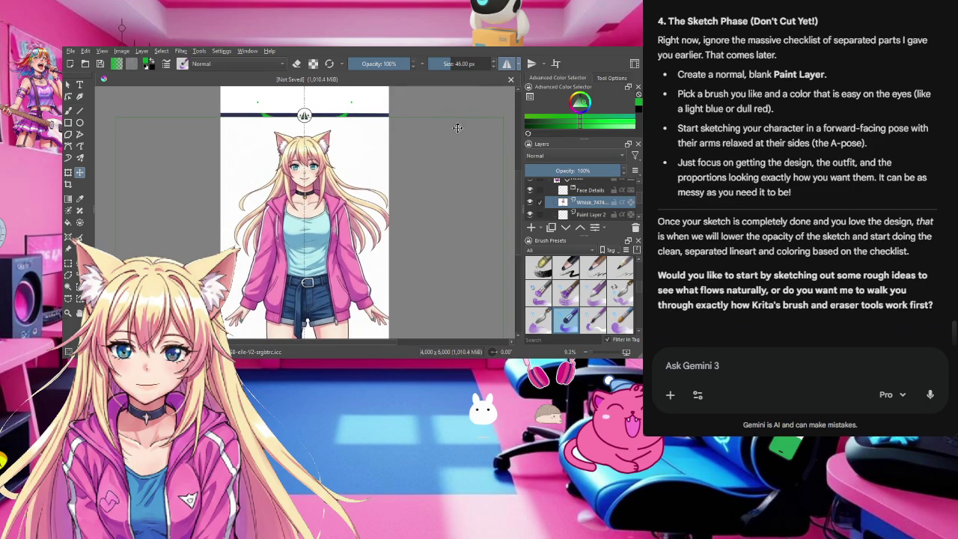
Step: Scale the character slightly narrower, fine-tune its position, and apply the transform
left_click(69, 171)
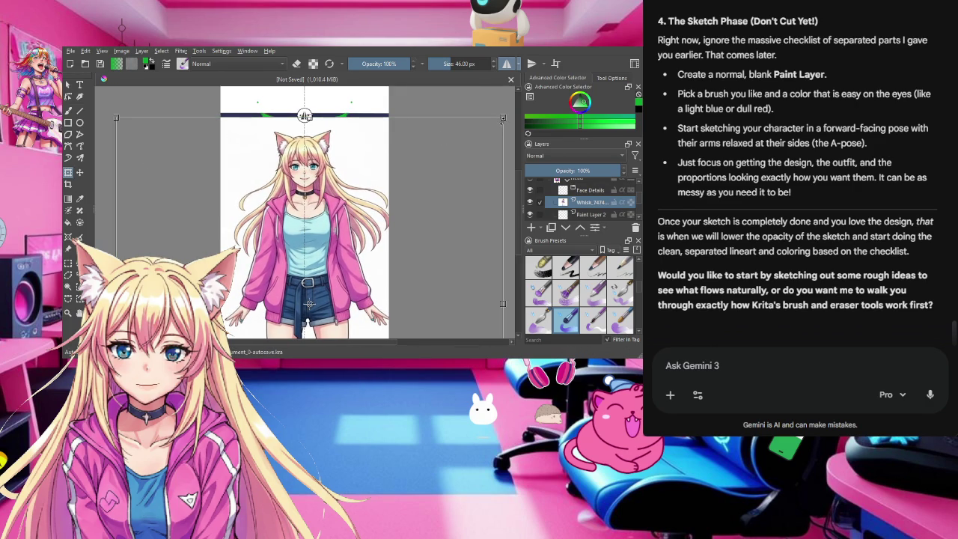
left_click_drag(504, 117, 498, 117)
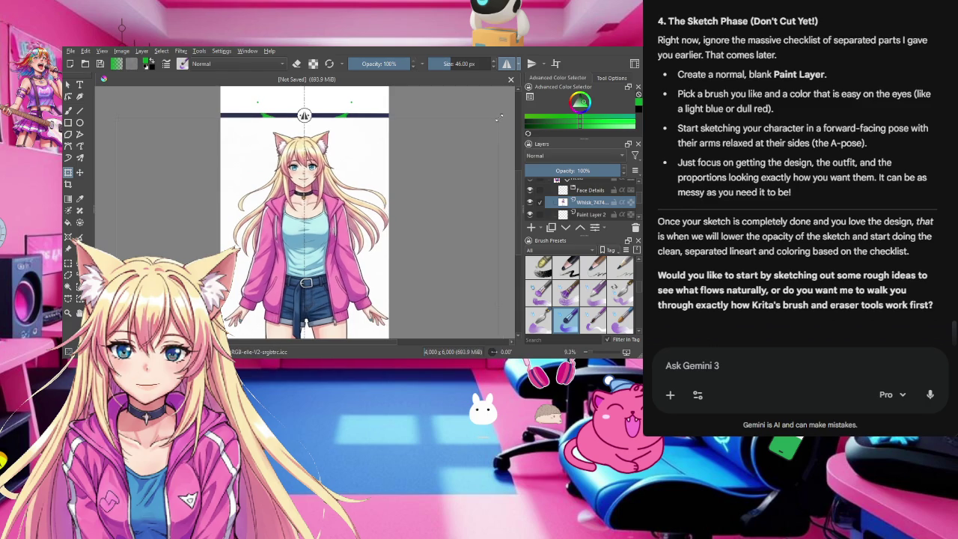
left_click_drag(303, 202, 306, 201)
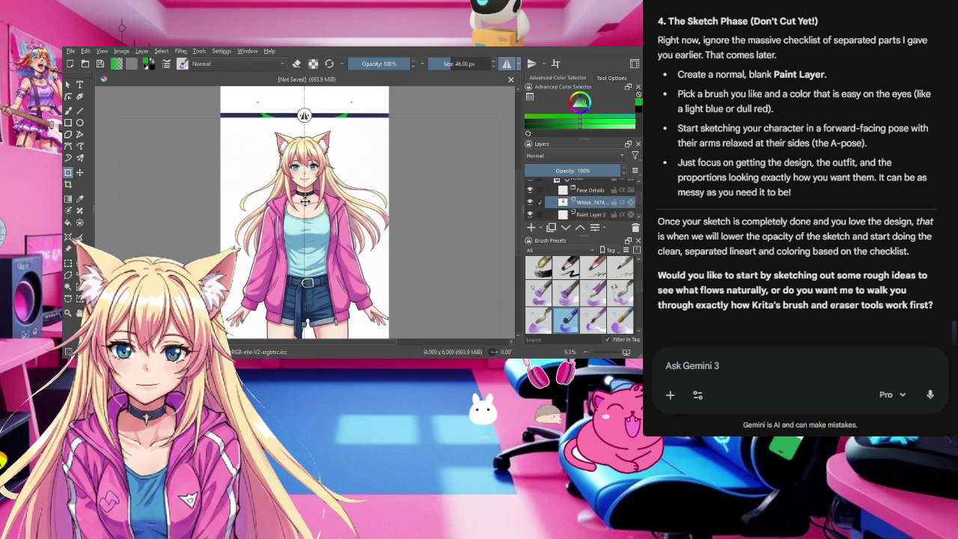
left_click_drag(305, 201, 305, 200)
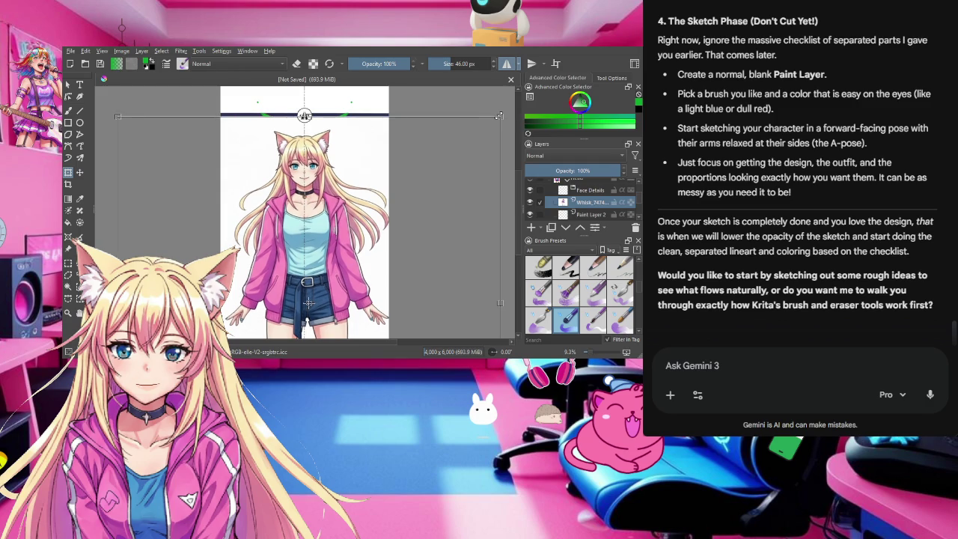
left_click_drag(500, 116, 494, 116)
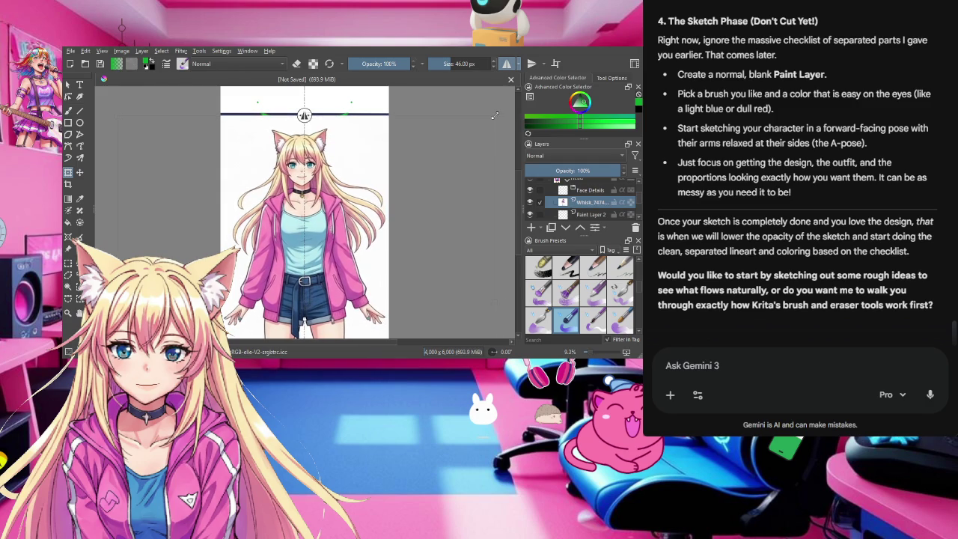
key("Return")
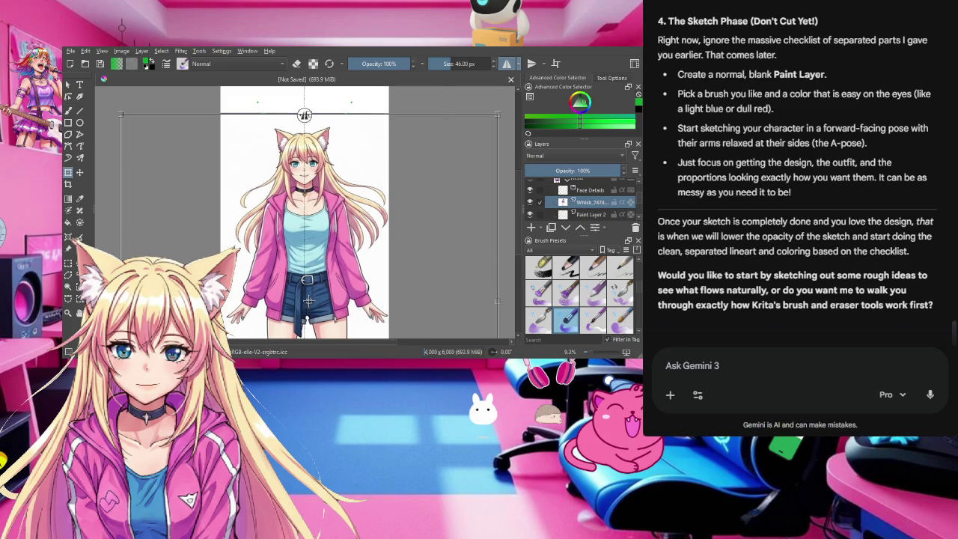
Step: Switch to the freehand brush and test a green stroke near the choker, then undo it
left_click(67, 110)
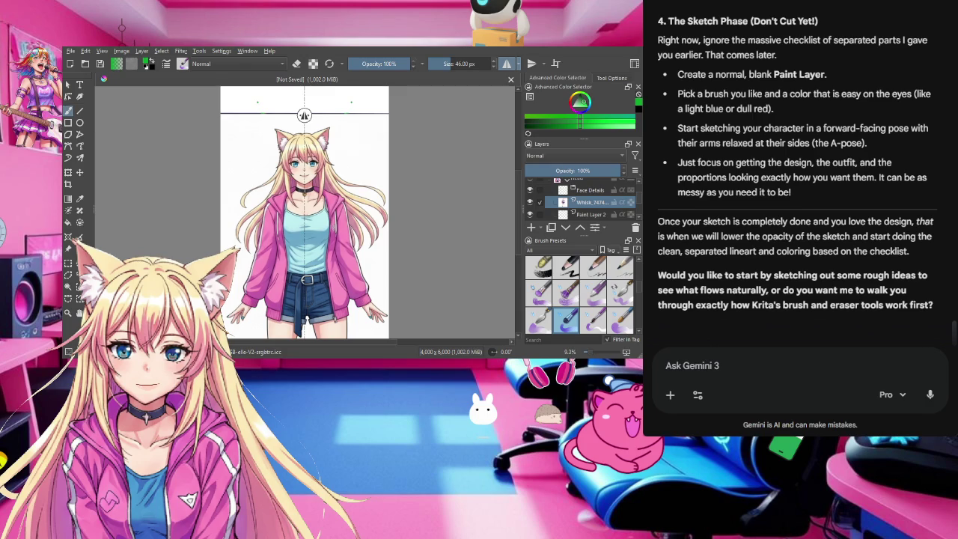
left_click_drag(297, 179, 313, 182)
key("ctrl+z")
key("ctrl+shift+z")
key("ctrl+z")
Step: Shrink the brush size from 46 px to about 9.5 px
right_click(256, 179)
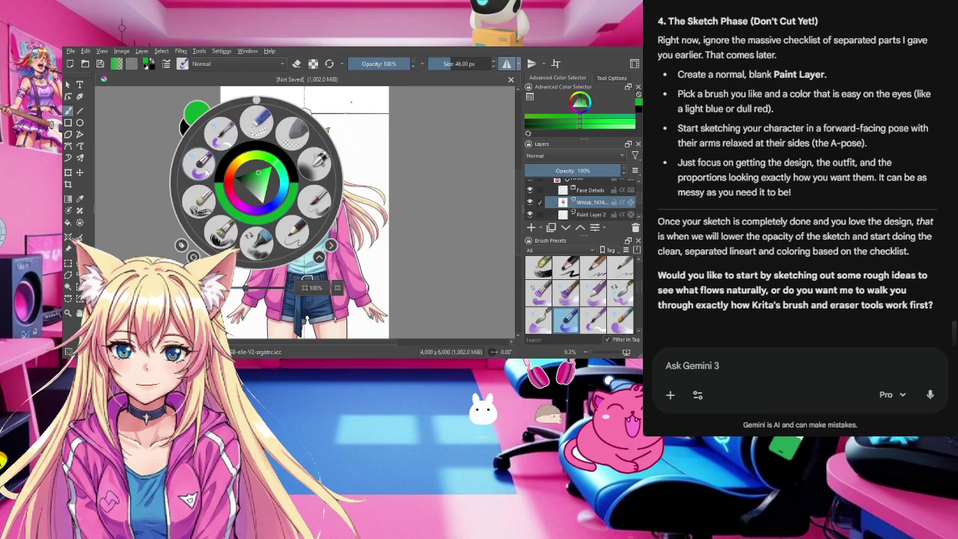
left_click(205, 172)
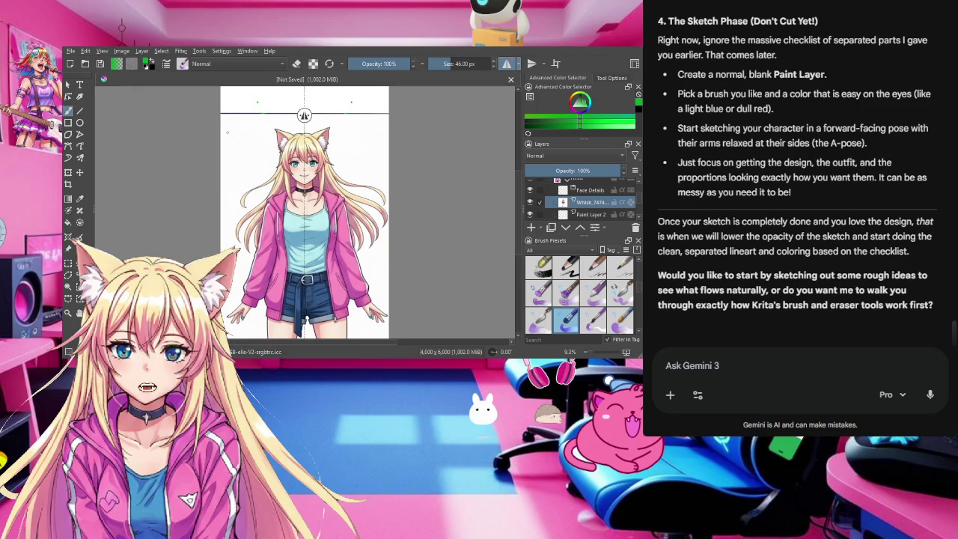
left_click(446, 64)
left_click_drag(446, 63, 437, 64)
scroll(304, 115, "up", 3)
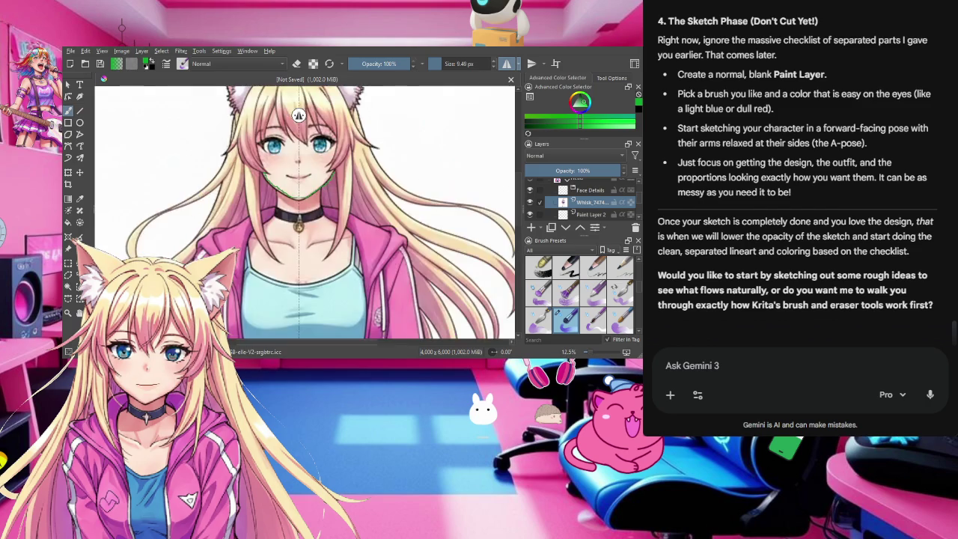
Step: Zoom in on the face and try mirrored jawline and chin strokes, undoing the failed ones
scroll(292, 114, "up", 3)
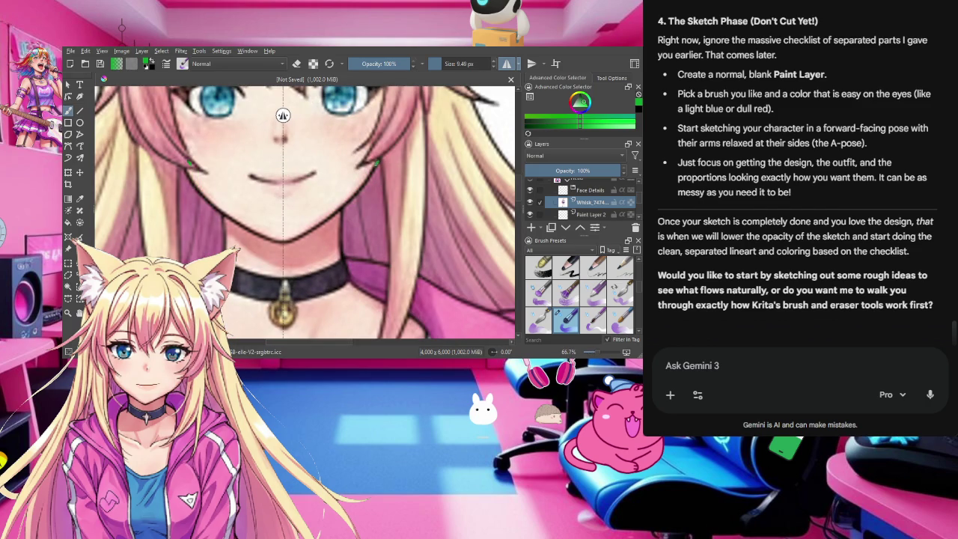
left_click_drag(199, 180, 282, 236)
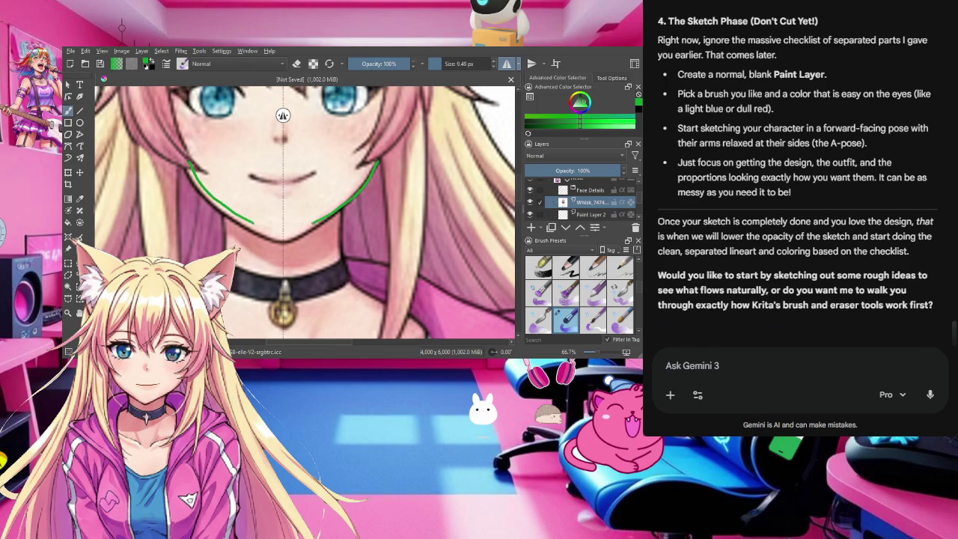
key("ctrl+z")
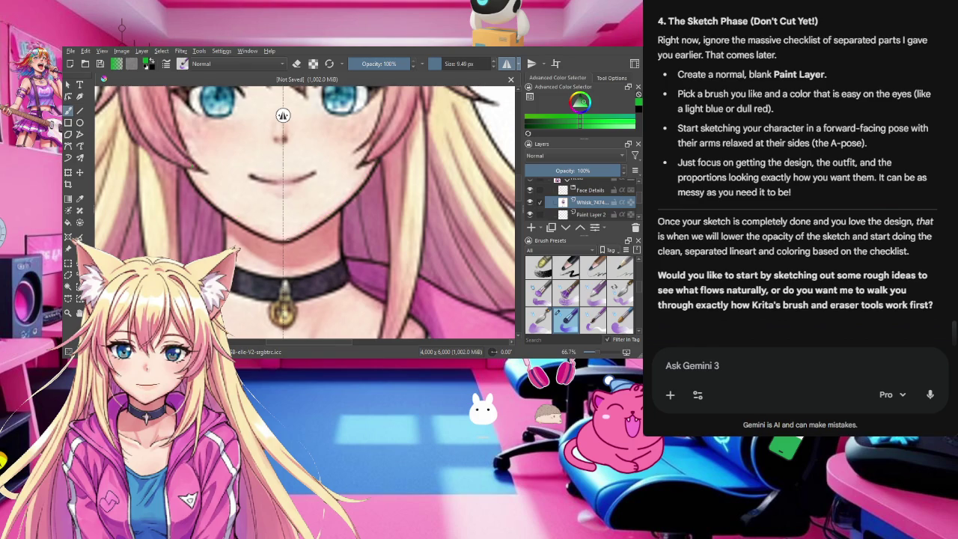
mouse_move(276, 242)
left_mouse_down()
mouse_move(238, 219)
mouse_move(194, 172)
left_mouse_up()
key("ctrl+z")
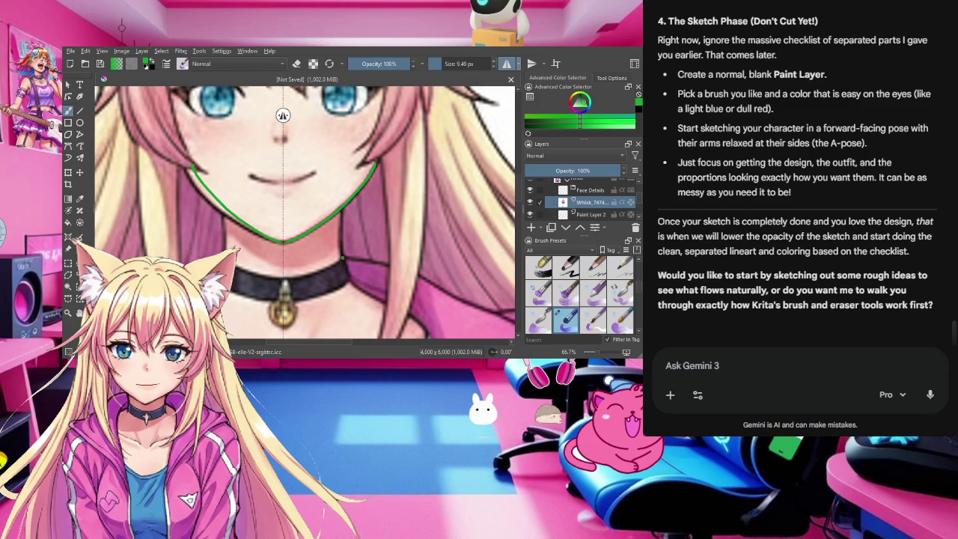
key("ctrl+z")
Step: Trace both neck sides and the choker's top and bottom edges in mirrored green
left_click_drag(341, 257, 341, 228)
key("ctrl+z")
left_click_drag(341, 217, 341, 246)
left_click_drag(233, 264, 283, 278)
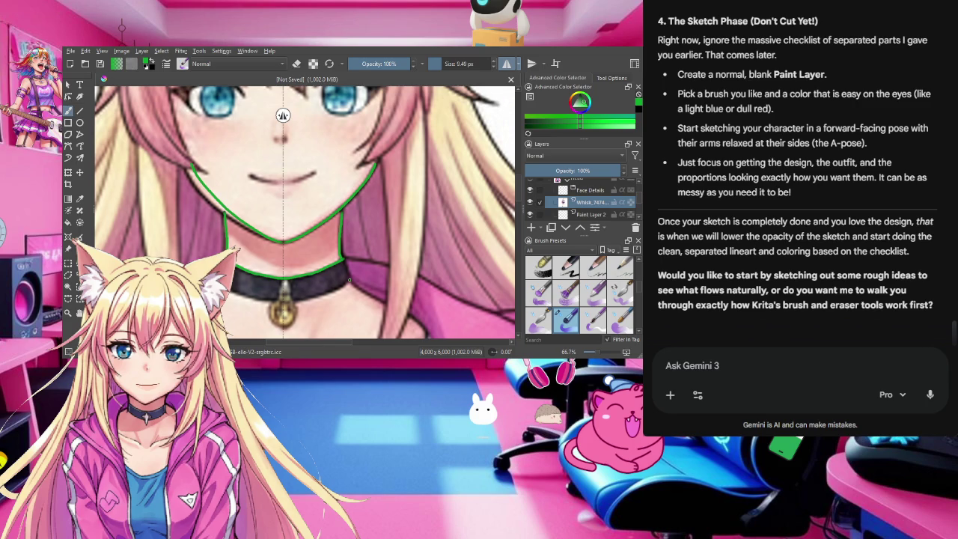
mouse_move(335, 288)
left_mouse_down()
mouse_move(312, 294)
mouse_move(350, 281)
left_mouse_up()
Step: Extend the choker's lower line and close the bell outline, removing short stubs at the ends
key("ctrl+z")
key("ctrl+z")
key("ctrl+z")
key("ctrl+z")
key("ctrl+z")
left_click_drag(352, 278, 296, 300)
left_click_drag(275, 324, 283, 327)
key("ctrl+z")
key("ctrl+z")
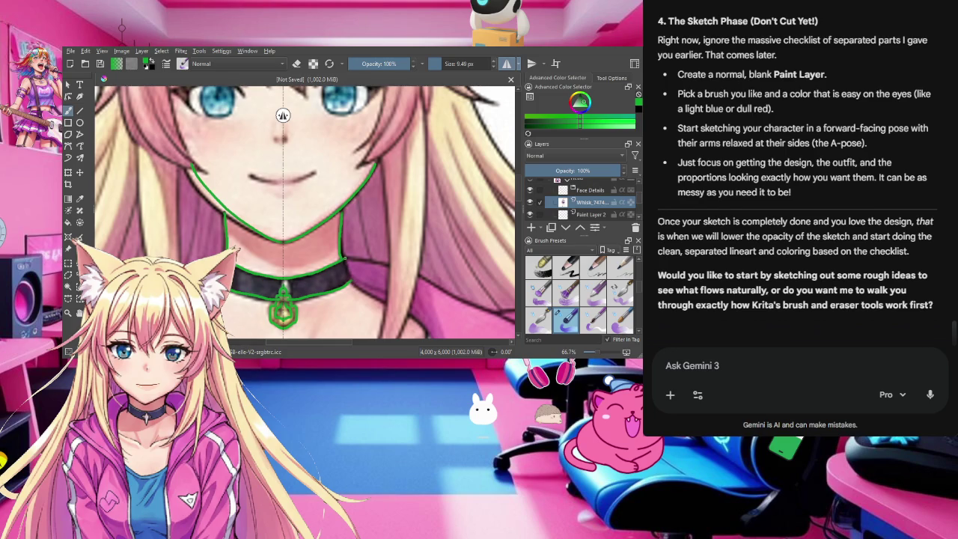
key("ctrl+z")
Step: Redraw the choker's right edge longer and clean up the marks at the mouth corners
left_click_drag(378, 297, 385, 302)
key("ctrl+z")
key("ctrl+z")
scroll(421, 178, "down", 1)
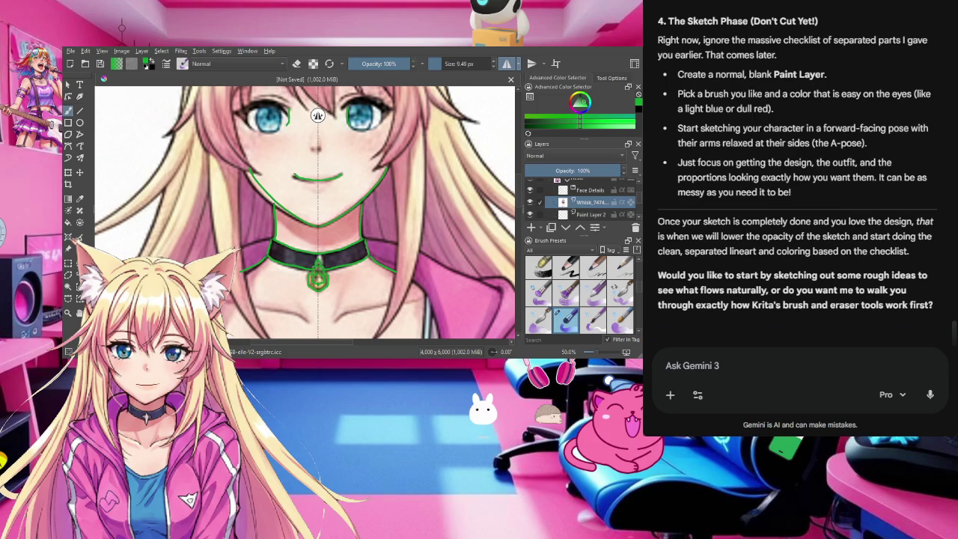
Step: Compare mirrored eye-side marks and eye outlines with undo/redo, keeping the best outlines of both eyes
key("ctrl+z")
key("ctrl+shift+z")
key("ctrl+z")
key("ctrl+shift+z")
key("ctrl+shift+z")
key("ctrl+z")
key("ctrl+z")
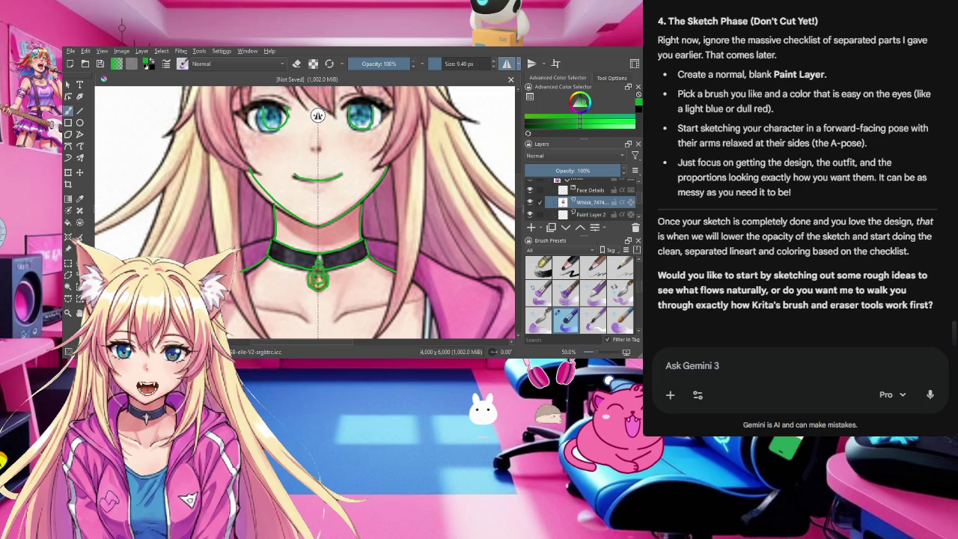
key("ctrl+z")
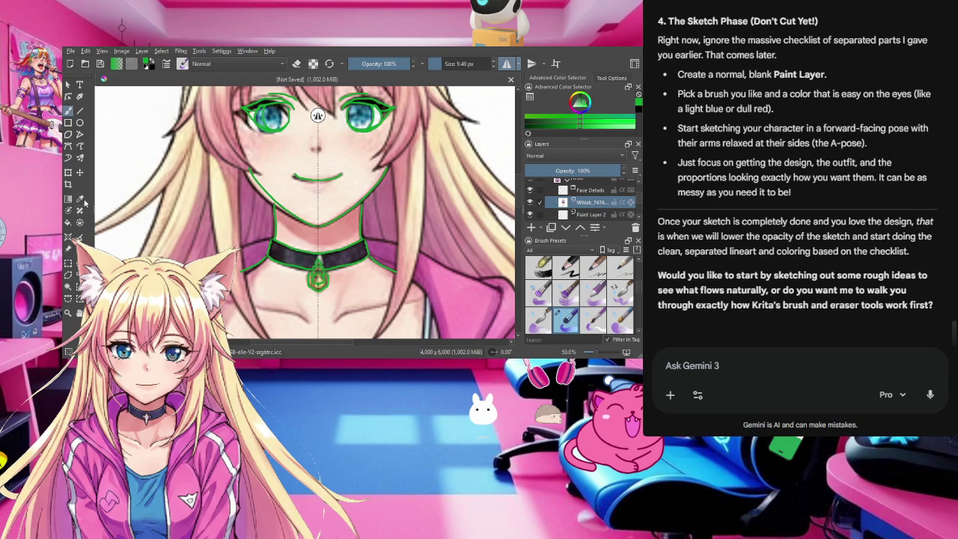
left_click(80, 172)
Step: Nudge the image down-right with the Move tool and pan and zoom to frame the ears and head top
scroll(278, 194, "up", 3)
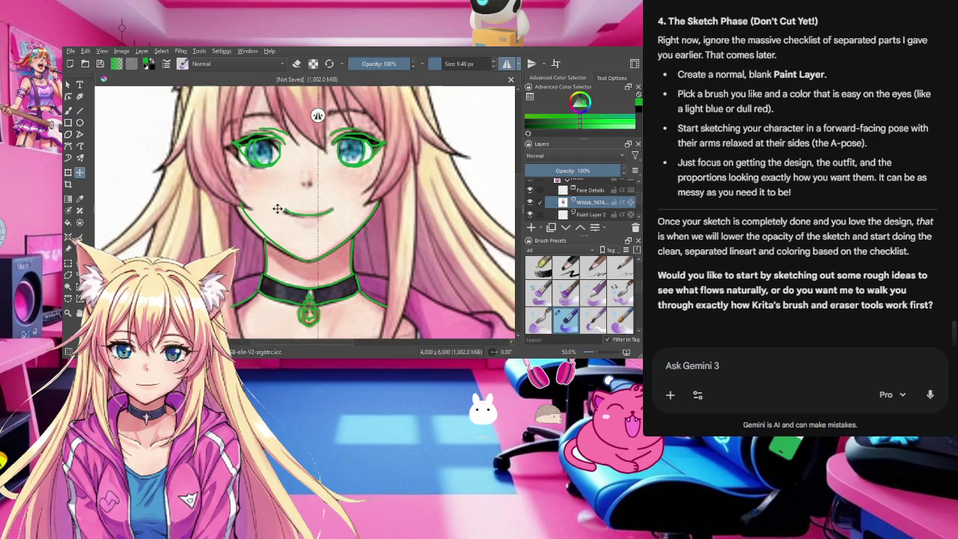
left_click_drag(408, 156, 422, 178)
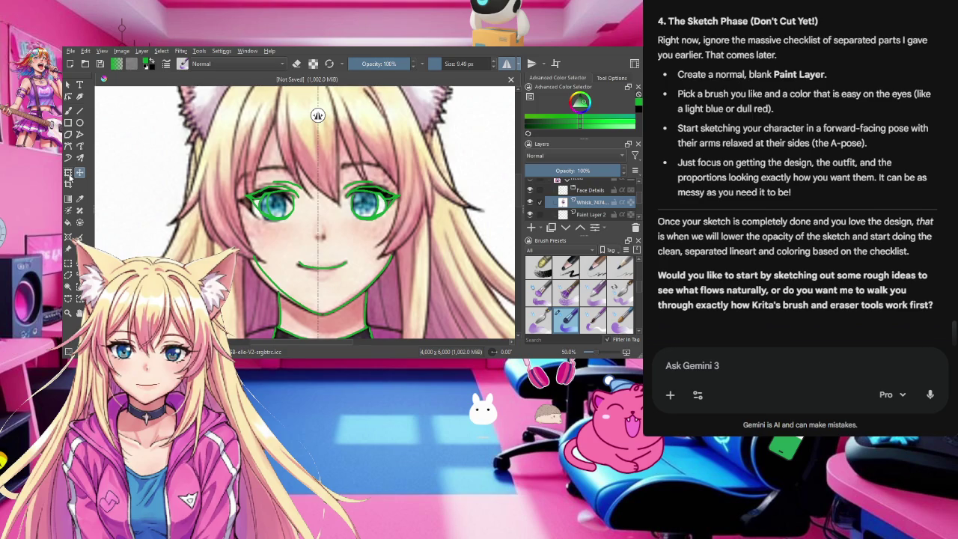
scroll(300, 195, "up", 2)
scroll(301, 194, "down", 2)
scroll(301, 195, "up", 2)
scroll(331, 200, "down", 2)
scroll(331, 200, "up", 2)
scroll(305, 220, "down", 2)
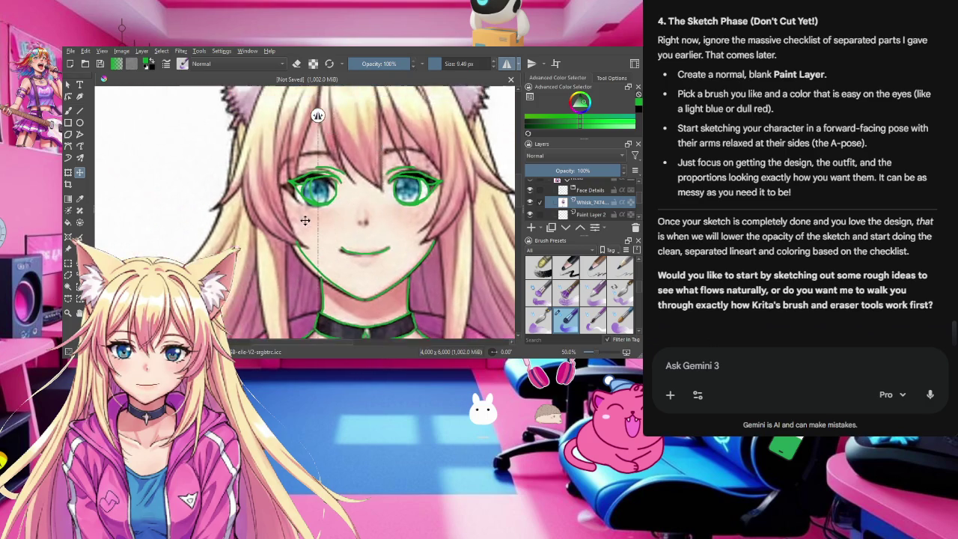
scroll(305, 220, "up", 2)
scroll(288, 120, "down", 2)
scroll(287, 121, "up", 2)
scroll(282, 210, "down", 2)
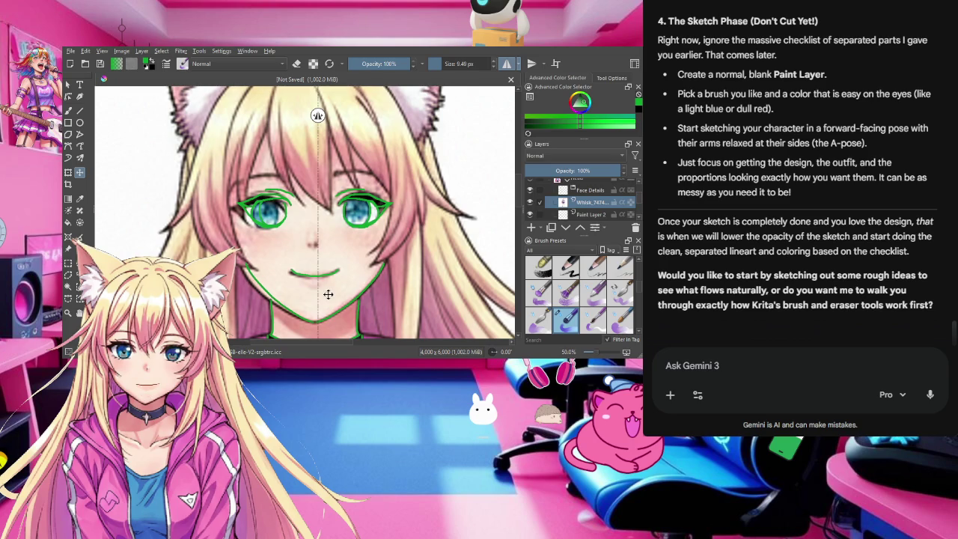
mouse_move(332, 257)
left_mouse_down()
mouse_move(348, 258)
mouse_move(337, 249)
left_mouse_up()
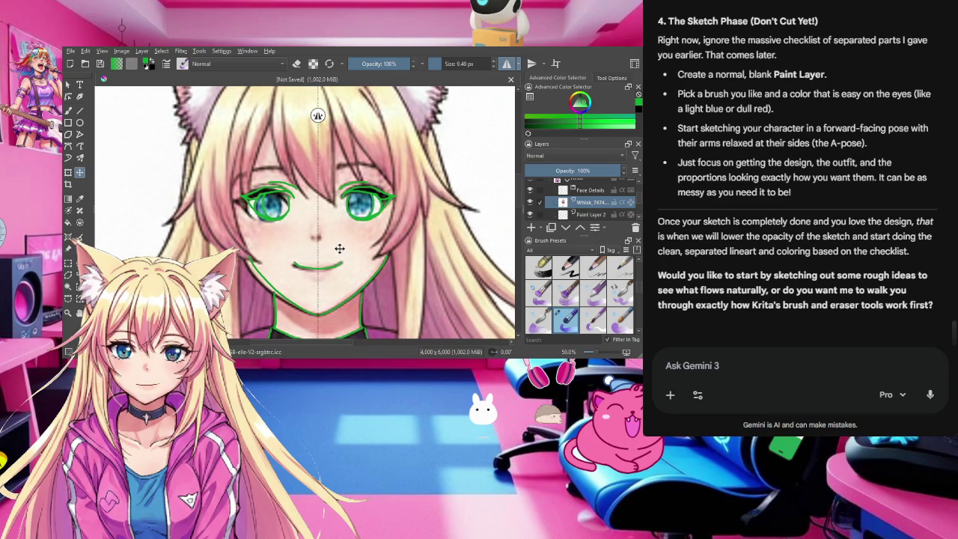
scroll(408, 240, "down", 1)
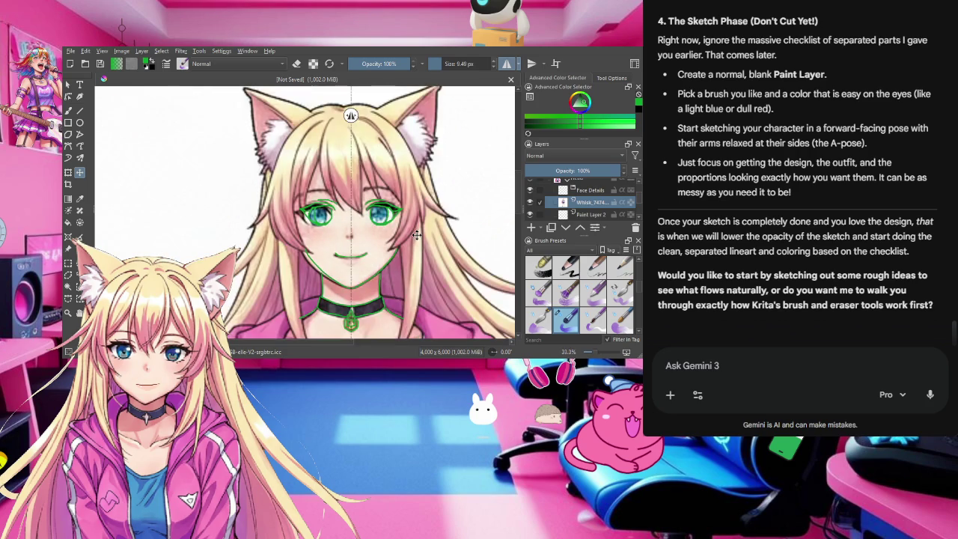
scroll(417, 235, "up", 1)
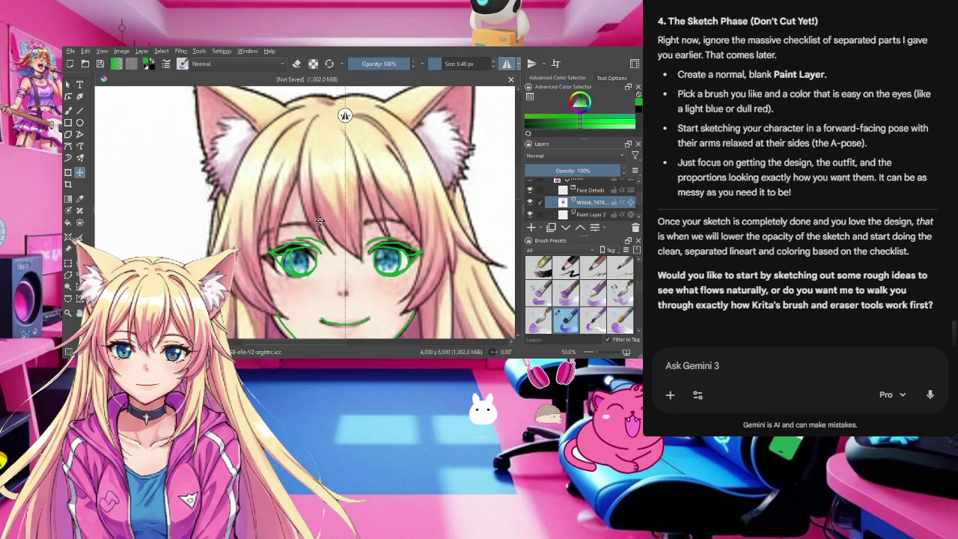
Step: Return to the freehand brush for mirrored eyebrows above both eyes, zooming out to check them
left_click(68, 110)
scroll(354, 176, "down", 2)
scroll(315, 157, "down", 1)
scroll(231, 117, "up", 3)
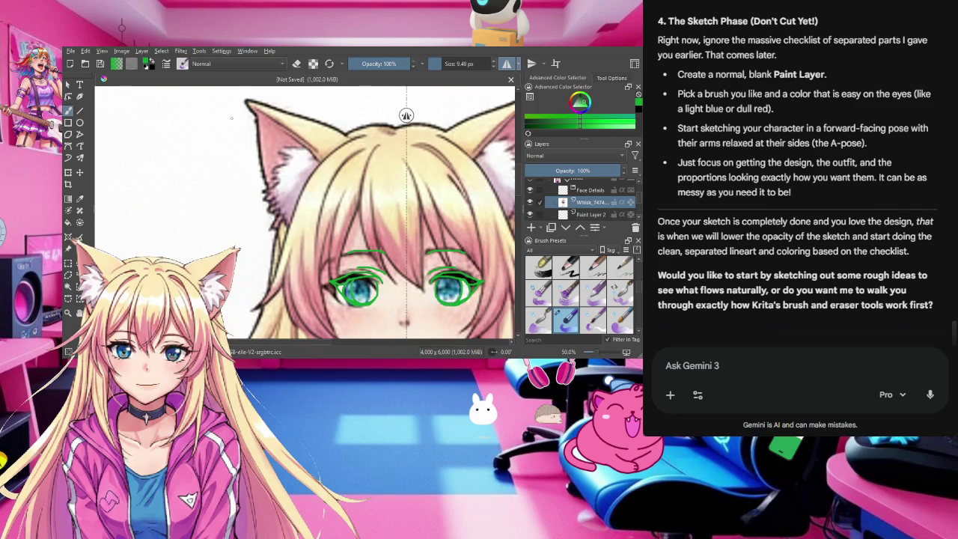
scroll(232, 117, "down", 1)
scroll(446, 116, "up", 1)
scroll(446, 116, "down", 1)
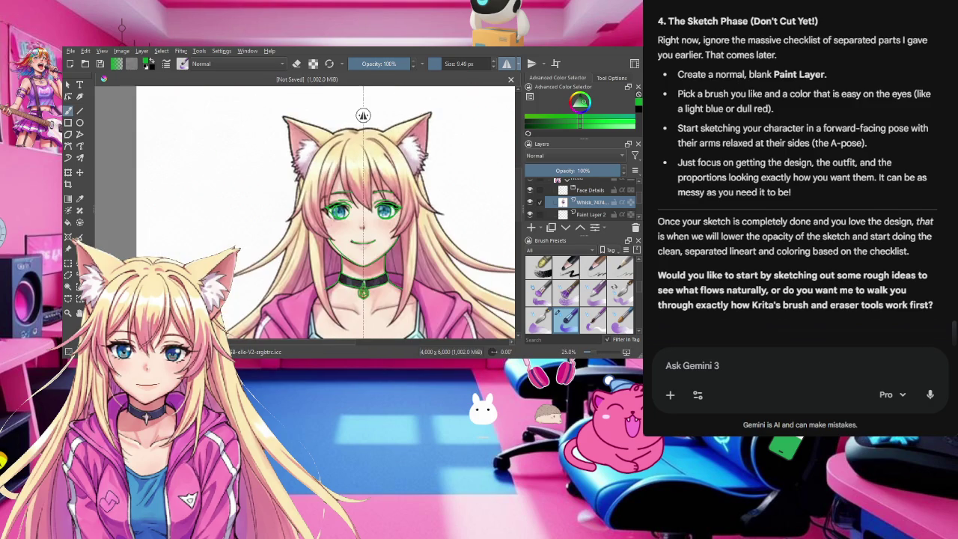
scroll(446, 116, "up", 2)
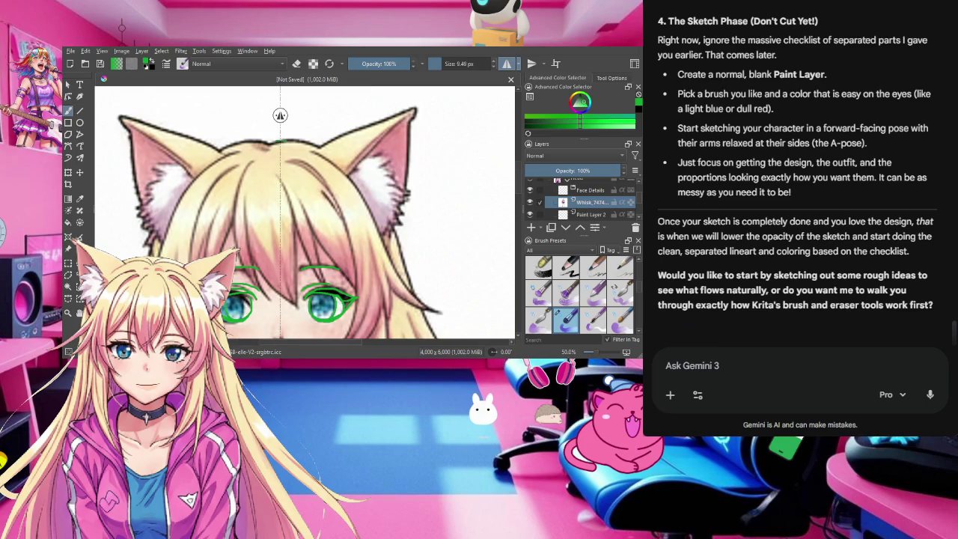
Step: Draw the mirrored head-top arc down along both ears, with inner-ear marks and a right-side hair strand
left_click_drag(279, 141, 320, 144)
key("ctrl+z")
key("ctrl+z")
key("ctrl+shift+z")
key("ctrl+shift+z")
key("ctrl+shift+z")
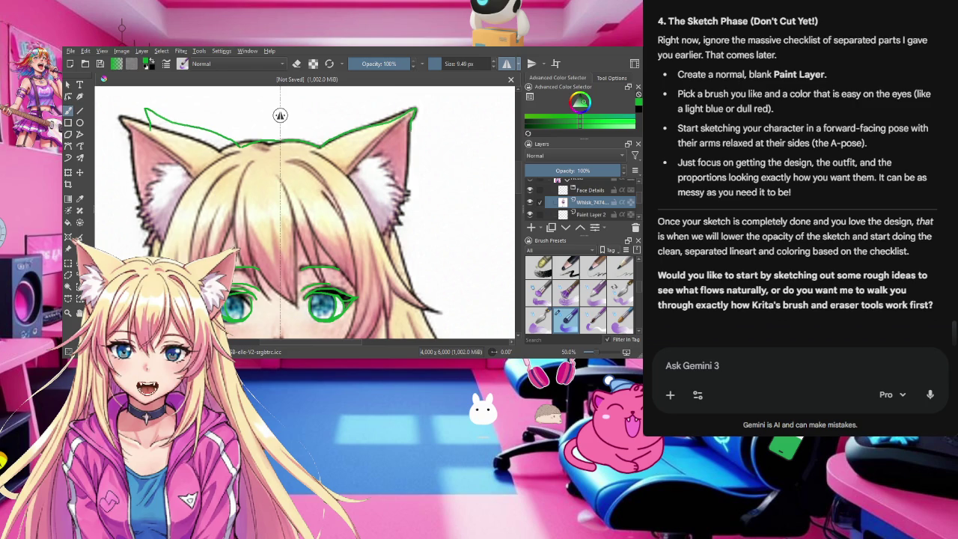
key("ctrl+shift+z")
key("ctrl+shift+z")
key("ctrl+shift+z")
key("ctrl+shift+z")
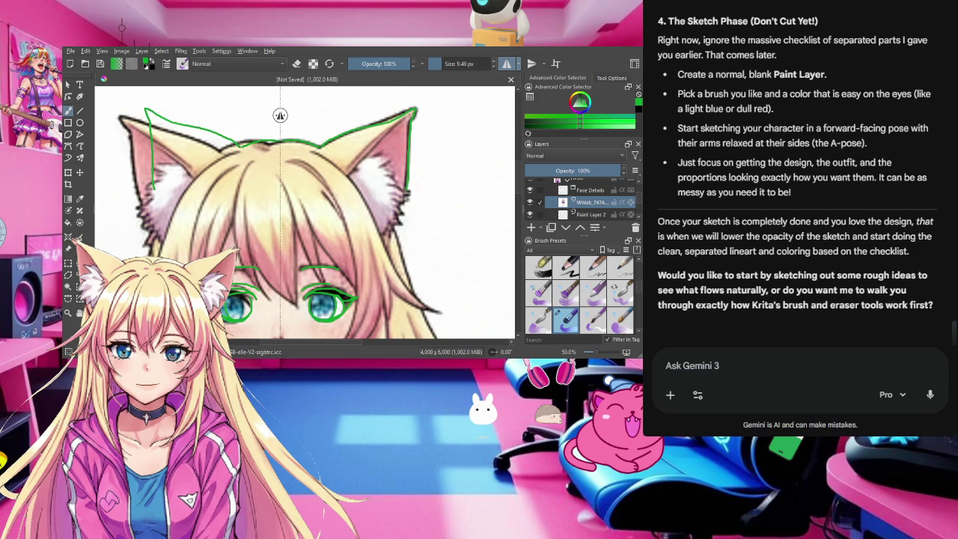
key("ctrl+shift+z")
key("ctrl+shift+z")
key("ctrl+shift+z")
key("ctrl+shift+z")
key("ctrl+shift+z")
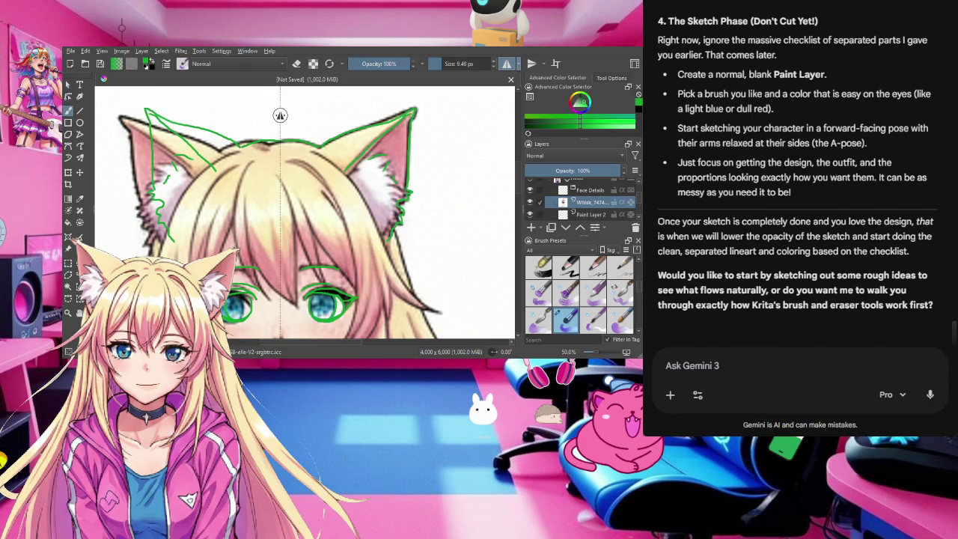
key("ctrl+shift+z")
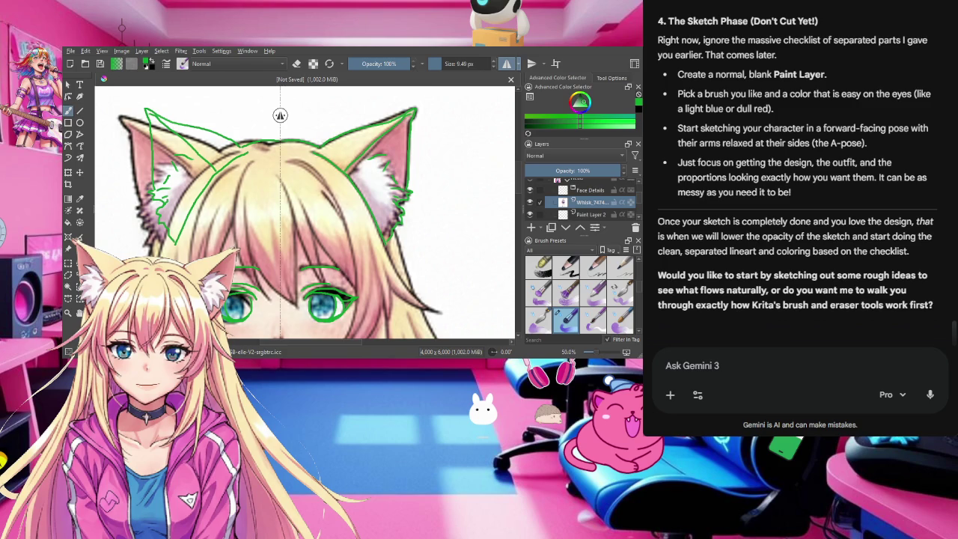
left_click_drag(410, 288, 434, 307)
Step: Trace a mirrored hair strand up the right side of the face
left_click_drag(379, 271, 369, 235)
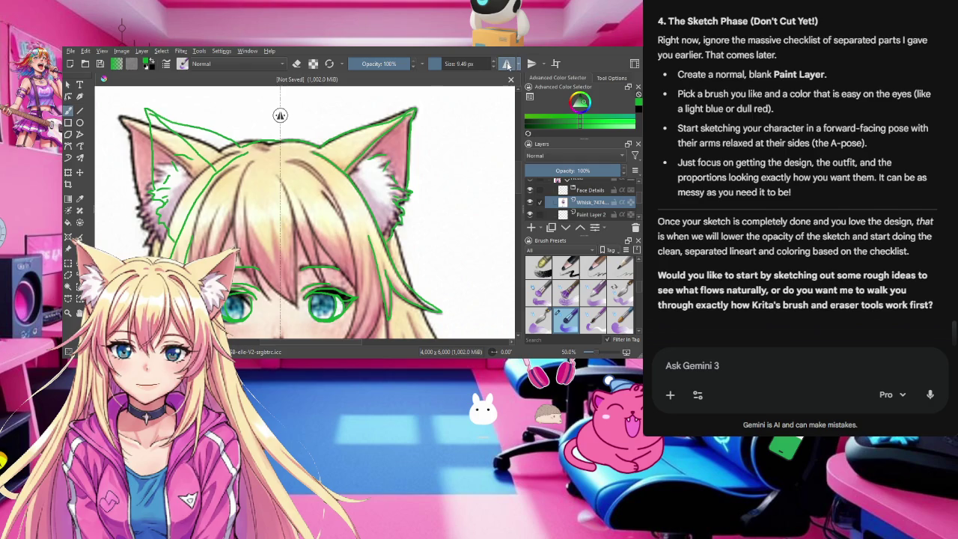
Step: Turn off horizontal mirroring and zoom out to see the whole face
left_click(509, 64)
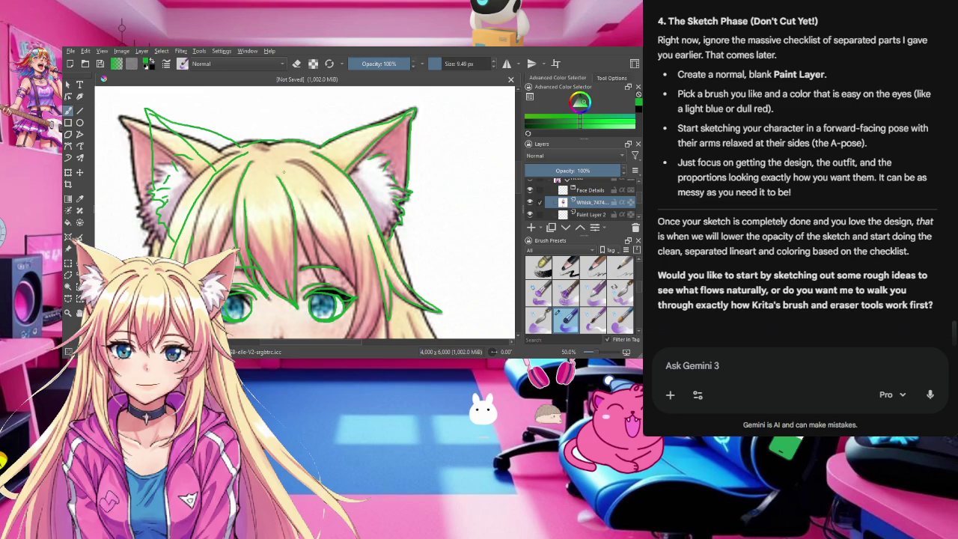
key("minus")
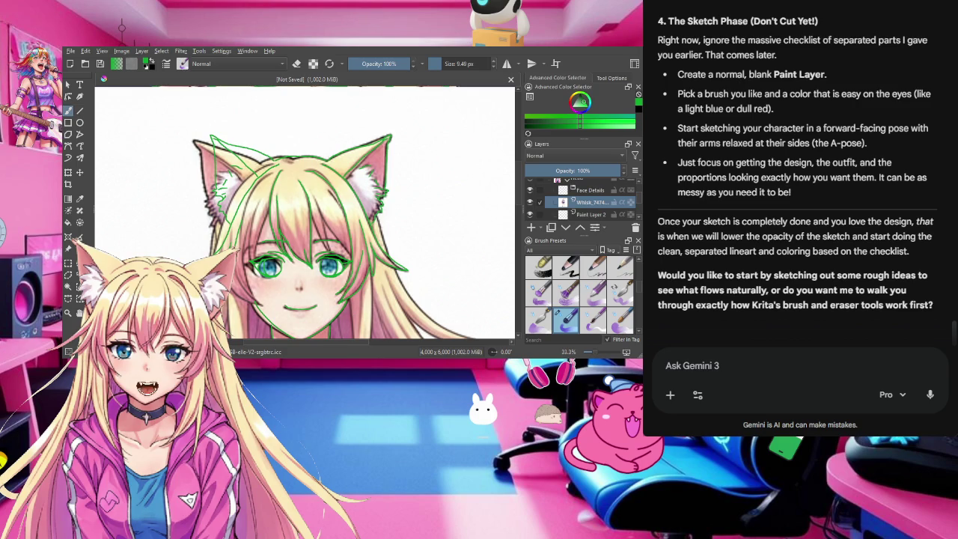
Step: Zoom in and out around the choker, bell charm and neck while outlining them in green
scroll(341, 306, "up", 1)
scroll(341, 307, "up", 2)
scroll(338, 299, "up", 1)
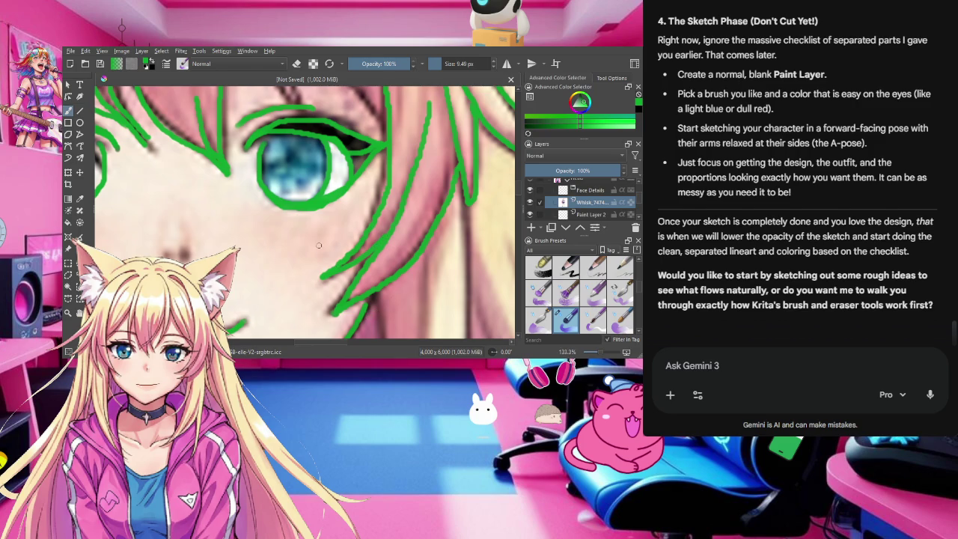
scroll(318, 245, "down", 1)
scroll(317, 241, "down", 1)
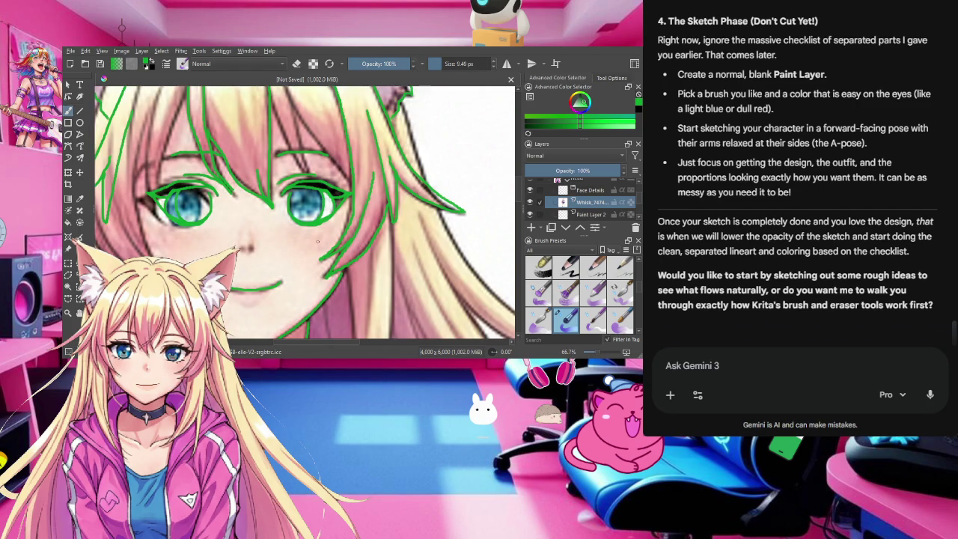
scroll(317, 241, "down", 1)
scroll(317, 241, "down", 1)
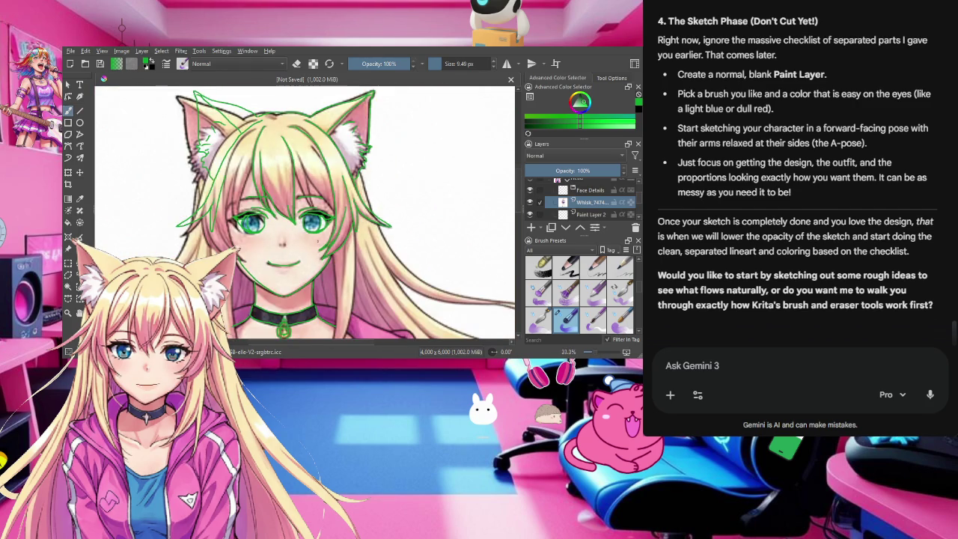
scroll(318, 241, "down", 1)
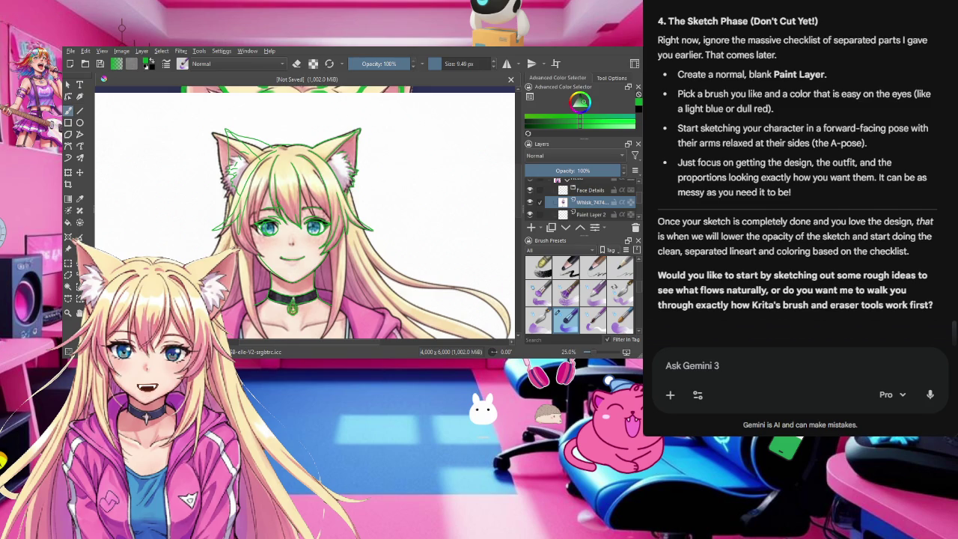
scroll(274, 219, "up", 2)
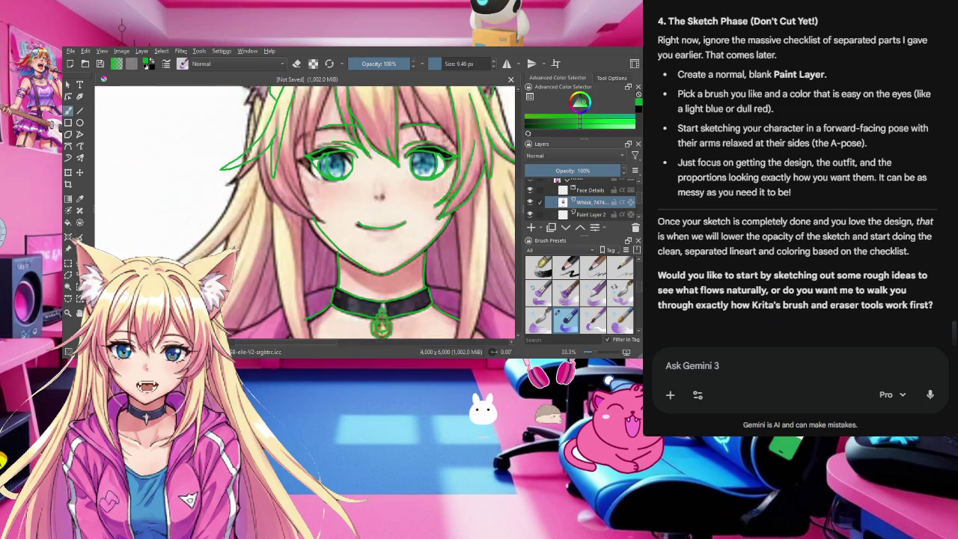
scroll(274, 218, "up", 1)
scroll(273, 219, "down", 1)
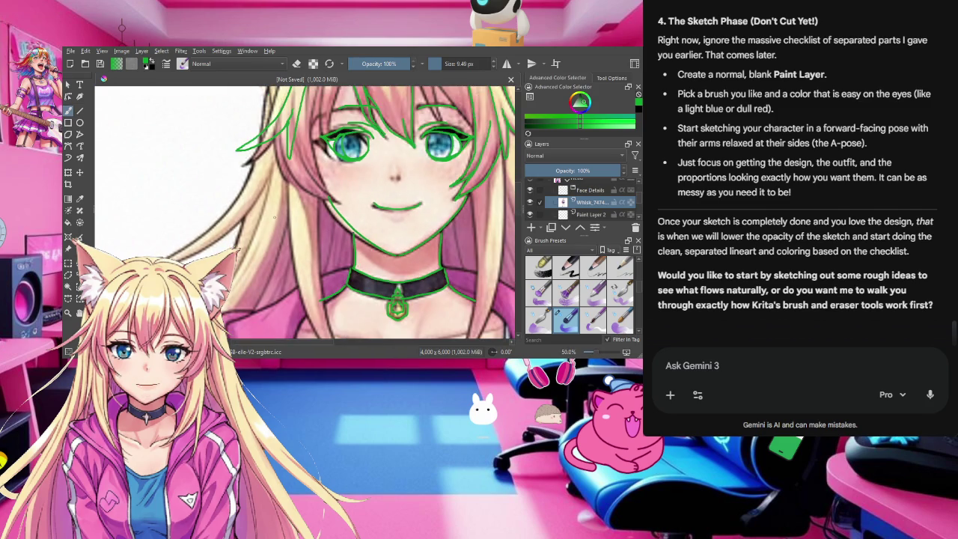
scroll(274, 218, "down", 1)
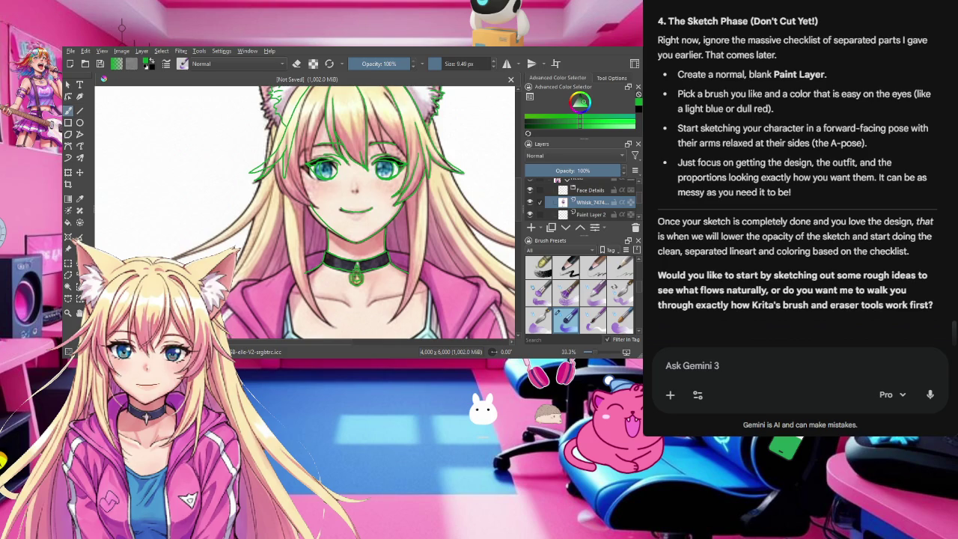
scroll(420, 188, "up", 1, "ctrl")
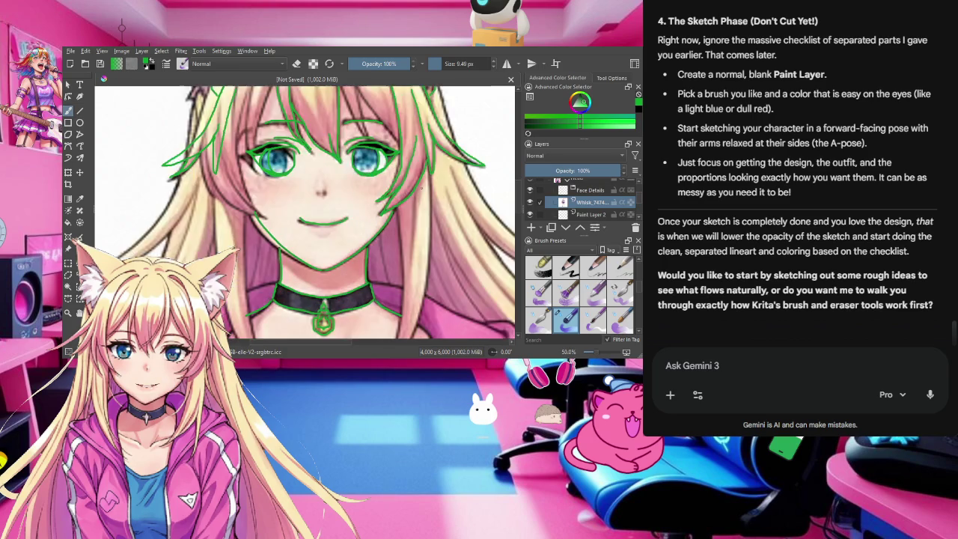
scroll(421, 188, "down", 2, "ctrl")
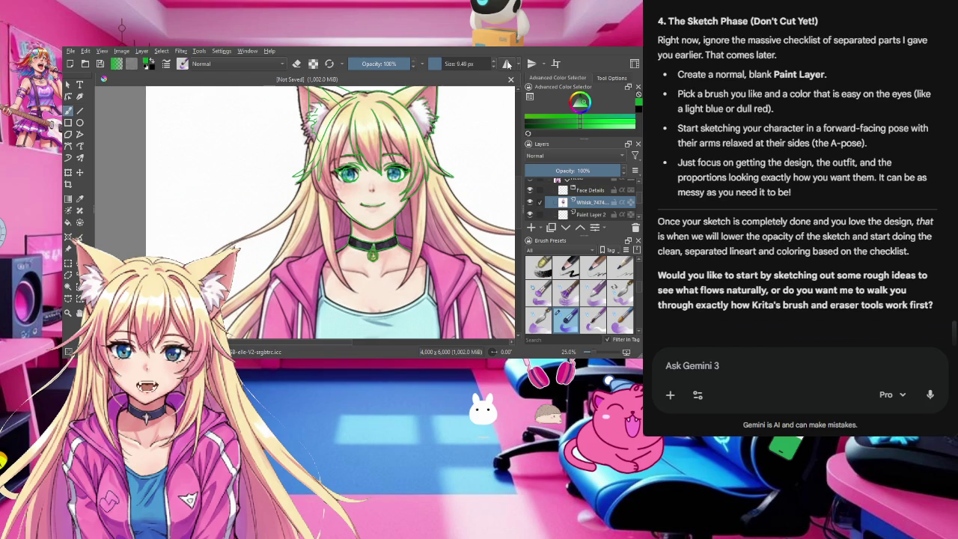
Step: With horizontal mirroring on and the view at 50%, retrace the green hair strands, then switch mirroring off
left_click(507, 64)
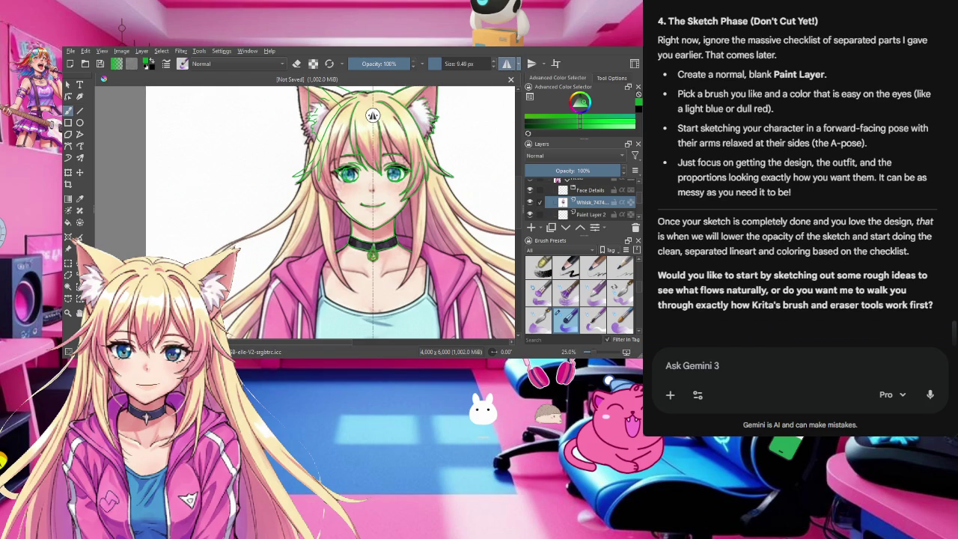
scroll(287, 115, "up", 2)
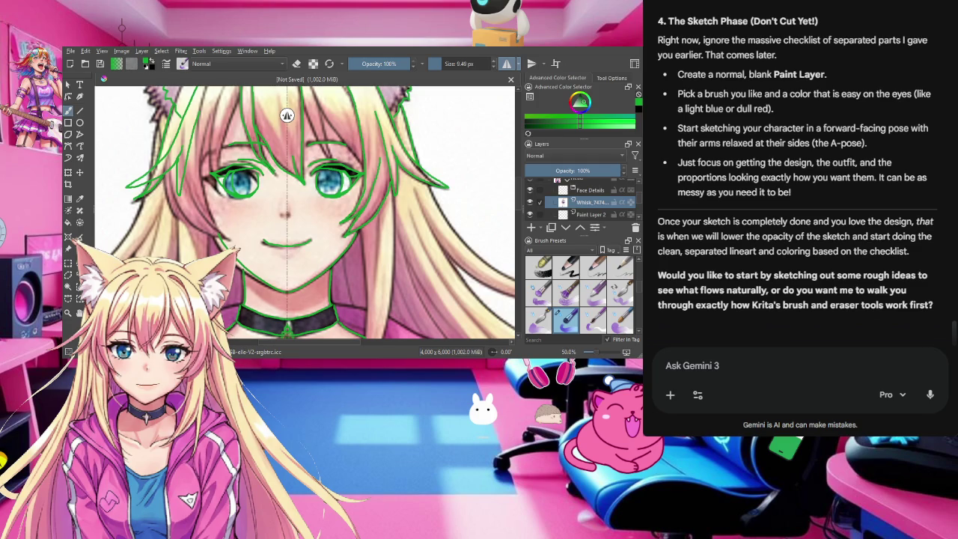
left_click(507, 63)
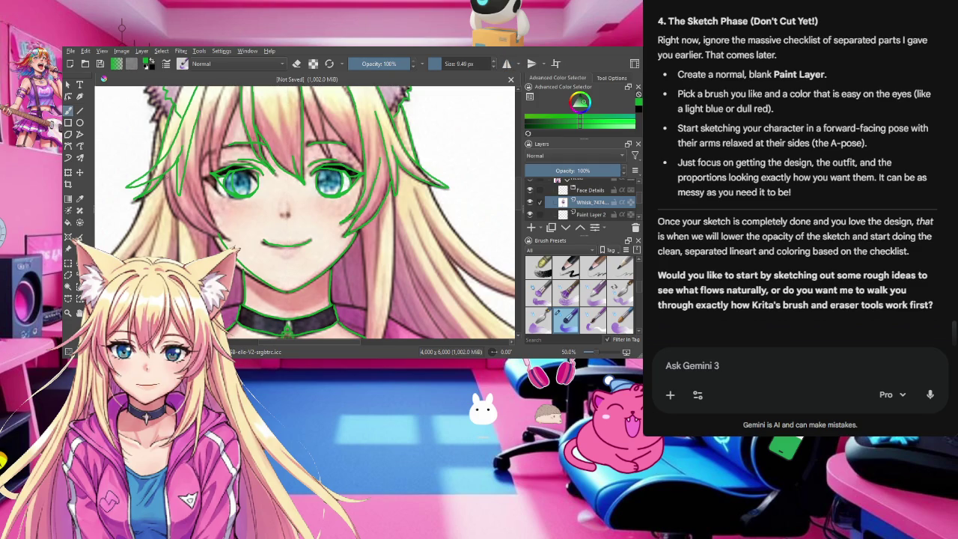
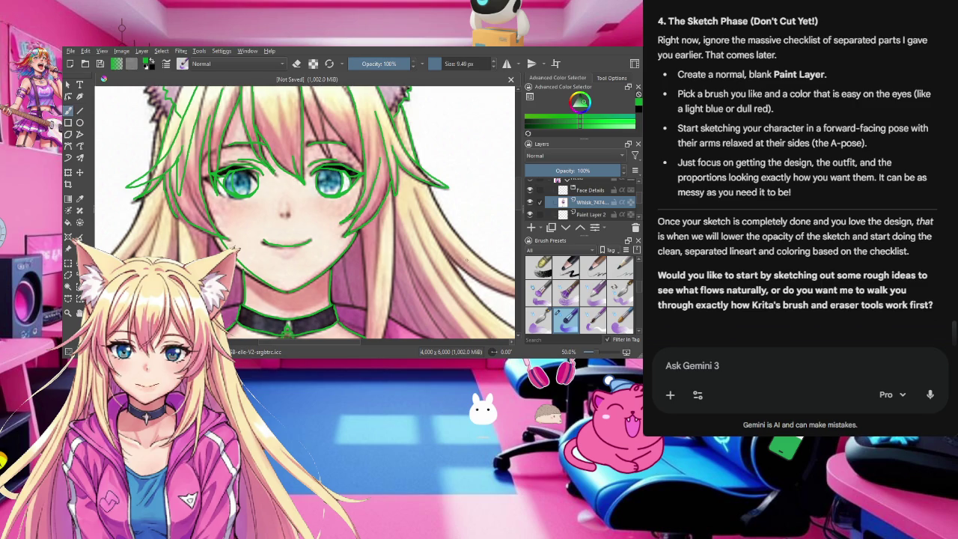
Step: With the Move tool active, add Paint Layer 3 and lower it below the Whisk layer
scroll(358, 213, "down", 3)
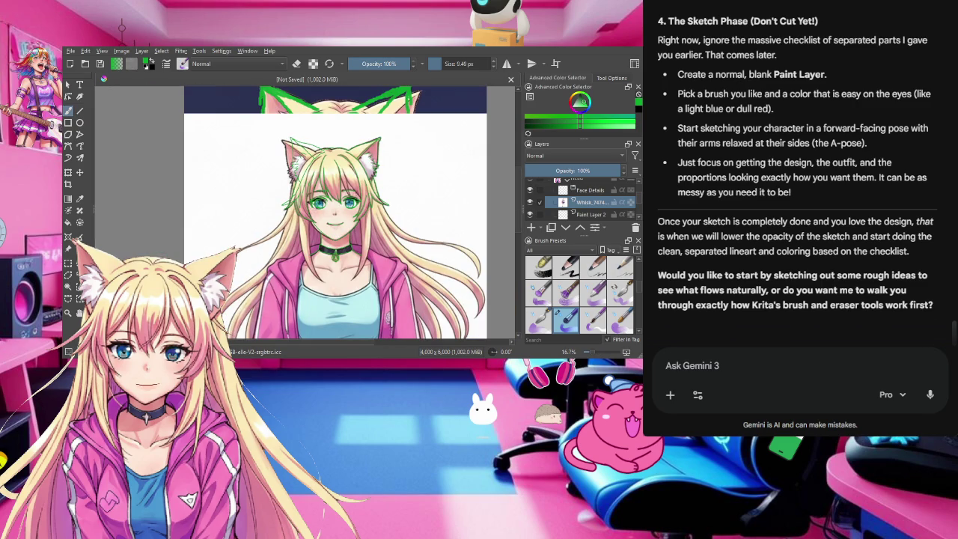
left_click(79, 172)
left_click(530, 229)
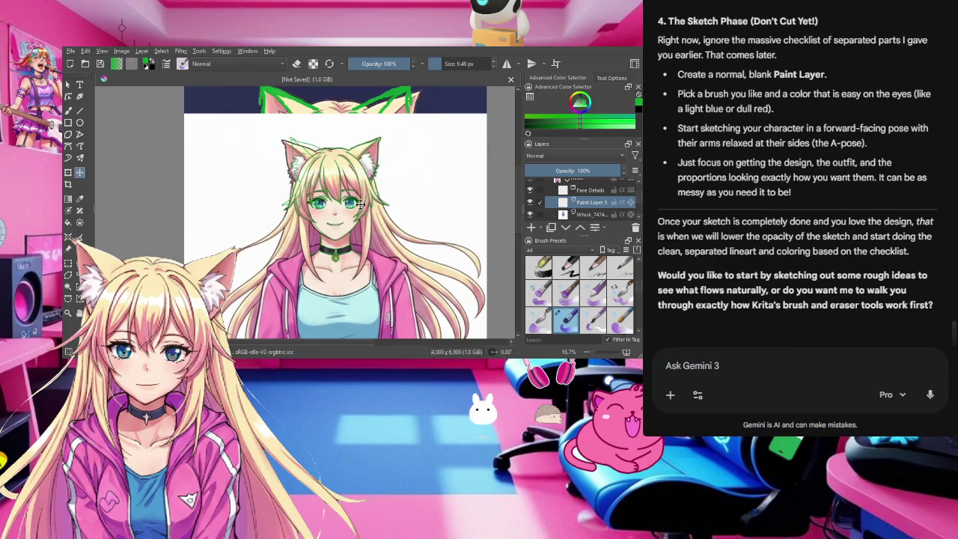
key("ctrl+Page_Down")
Step: Nudge the Head layer's artwork slightly right, then select the Hair layer
scroll(572, 211, "up", 3)
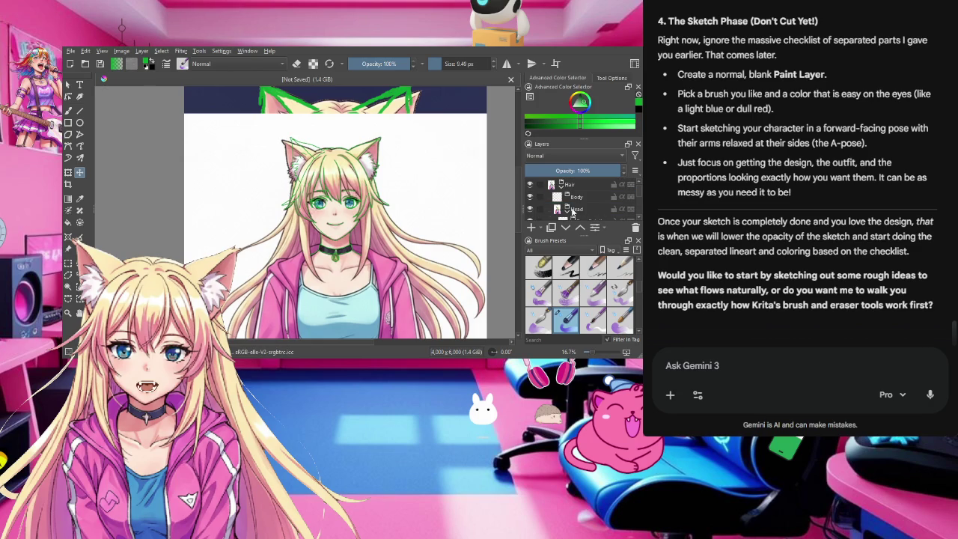
scroll(573, 212, "down", 3)
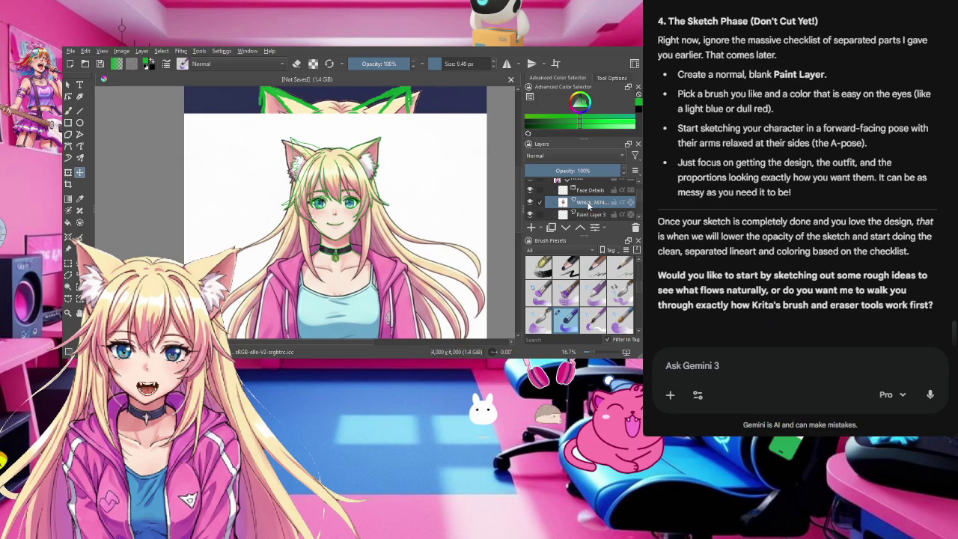
scroll(589, 205, "up", 3)
left_click(582, 210)
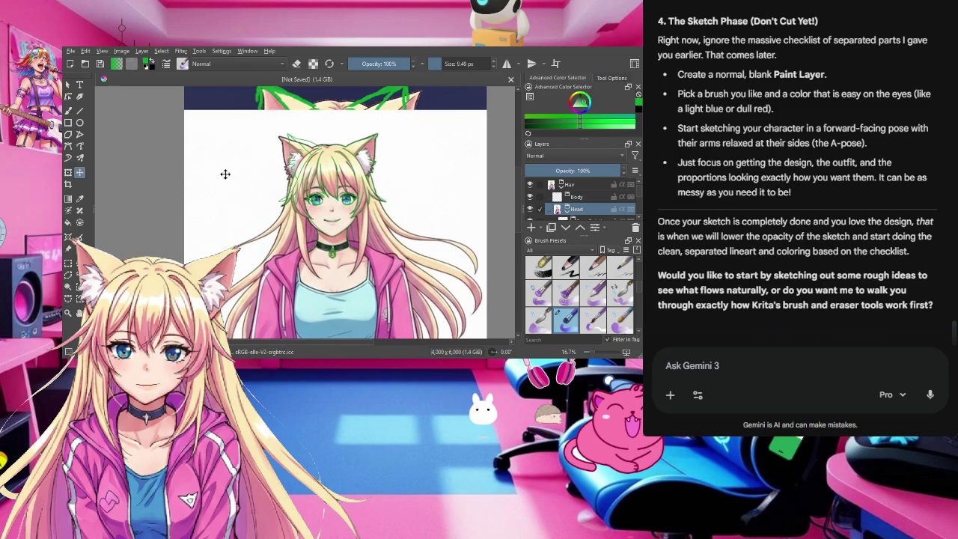
left_click_drag(227, 175, 230, 176)
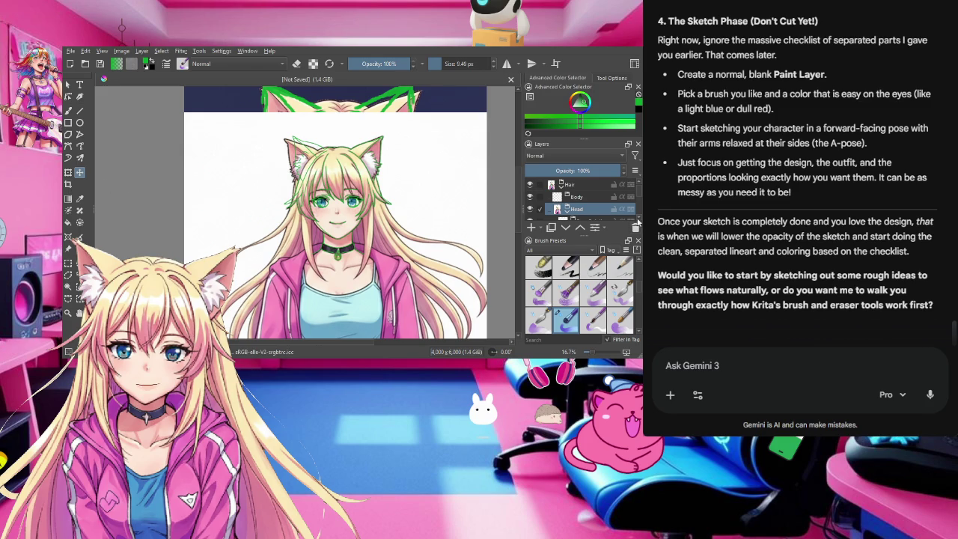
left_click(581, 185)
Step: Compare the Head layer against base to copy by toggling its visibility and group expansion
scroll(226, 188, "down", 1)
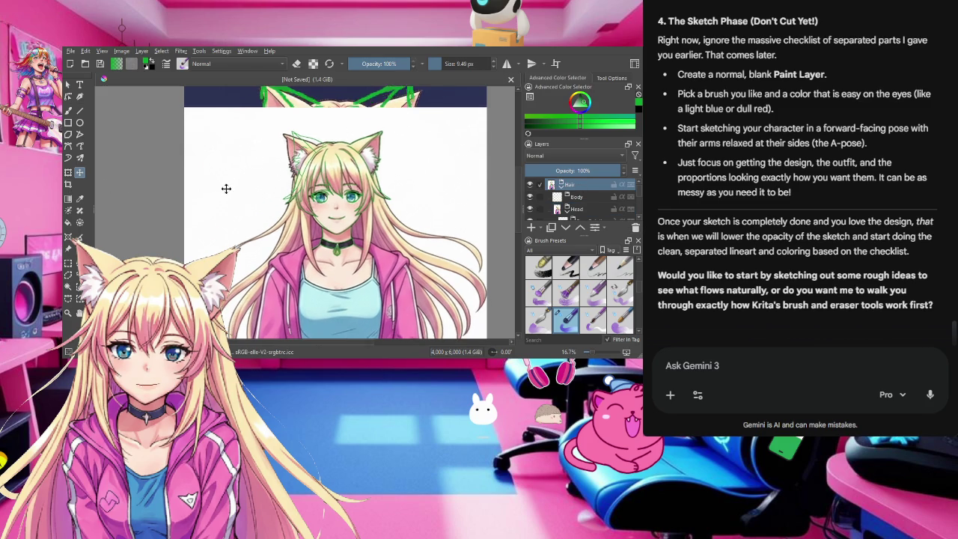
scroll(226, 188, "down", 2)
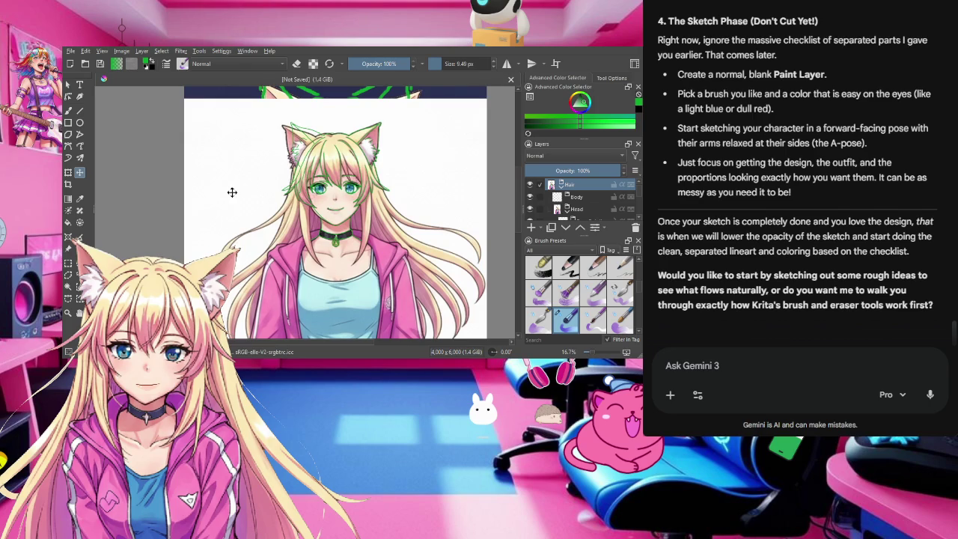
scroll(233, 191, "up", 3)
scroll(595, 199, "down", 5)
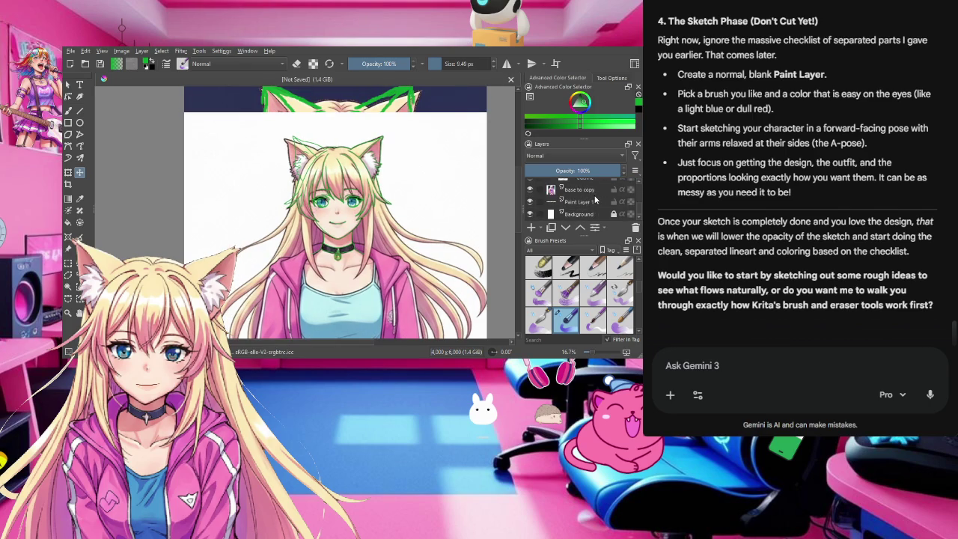
left_click(579, 191)
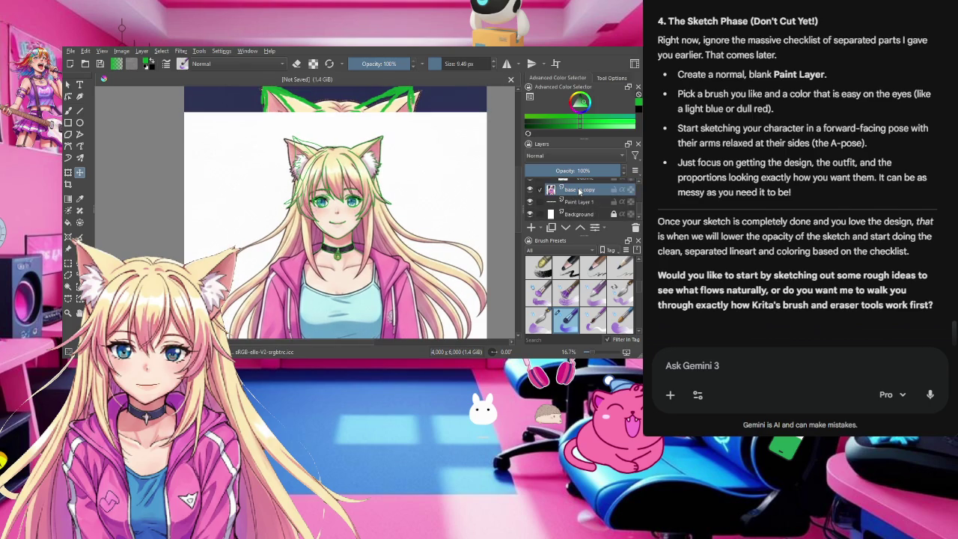
scroll(579, 193, "up", 2)
scroll(562, 198, "up", 3)
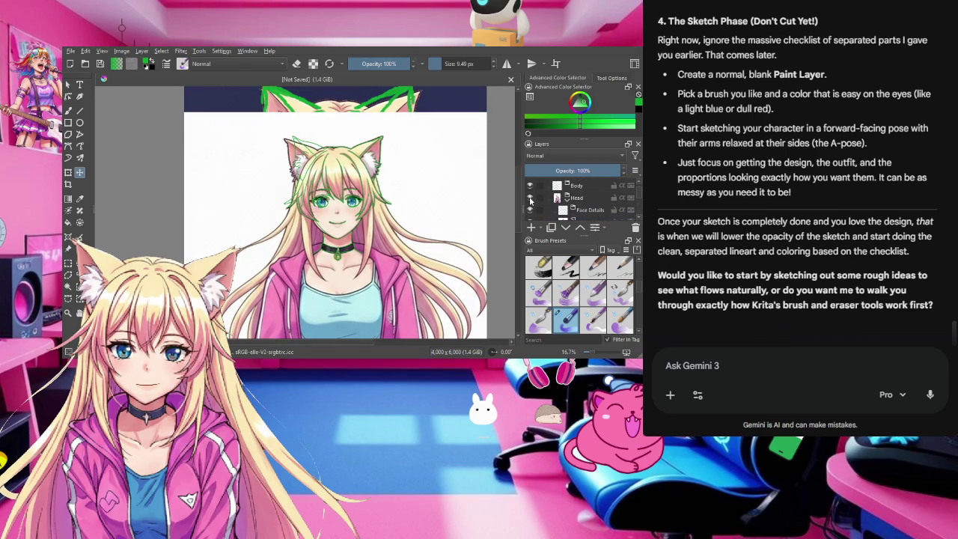
left_click(530, 197)
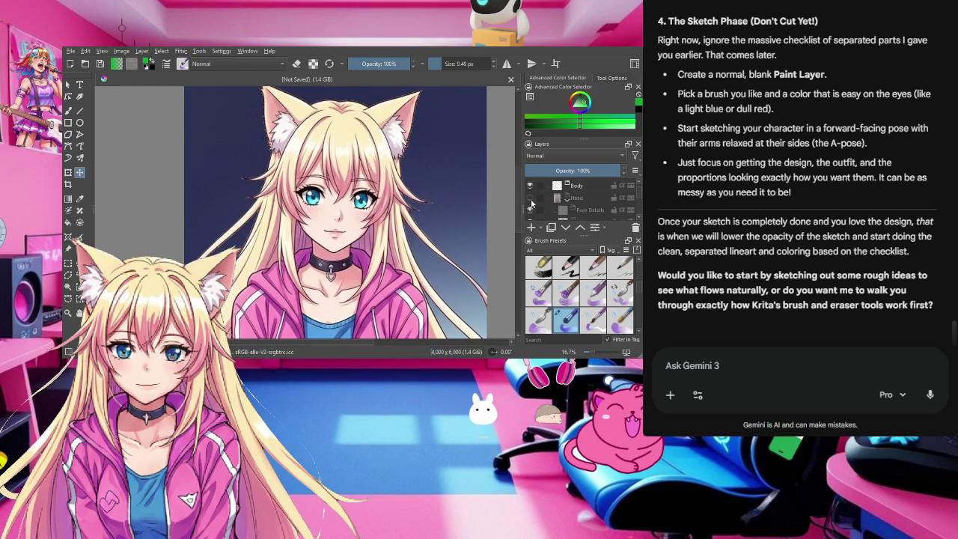
left_click(529, 197)
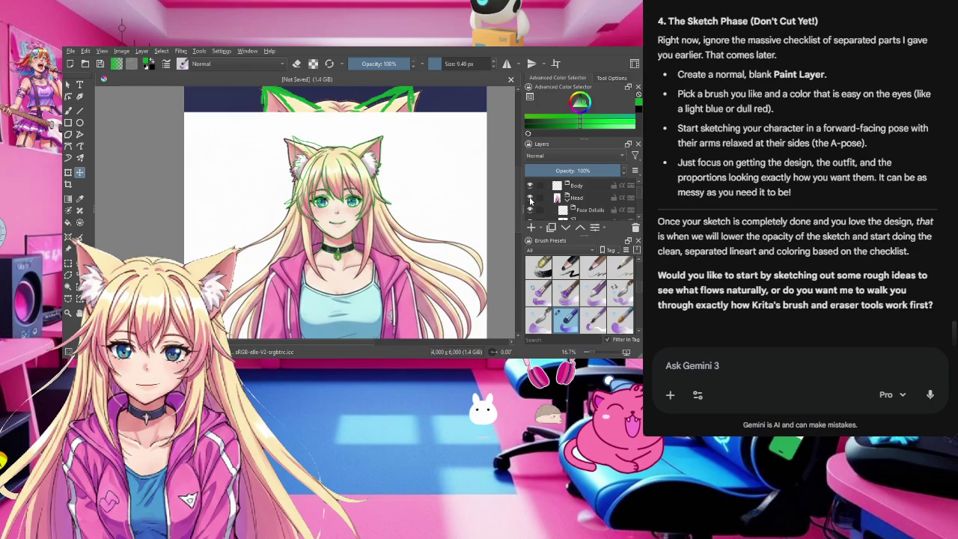
scroll(569, 206, "down", 2)
scroll(586, 214, "up", 2)
left_click(567, 197)
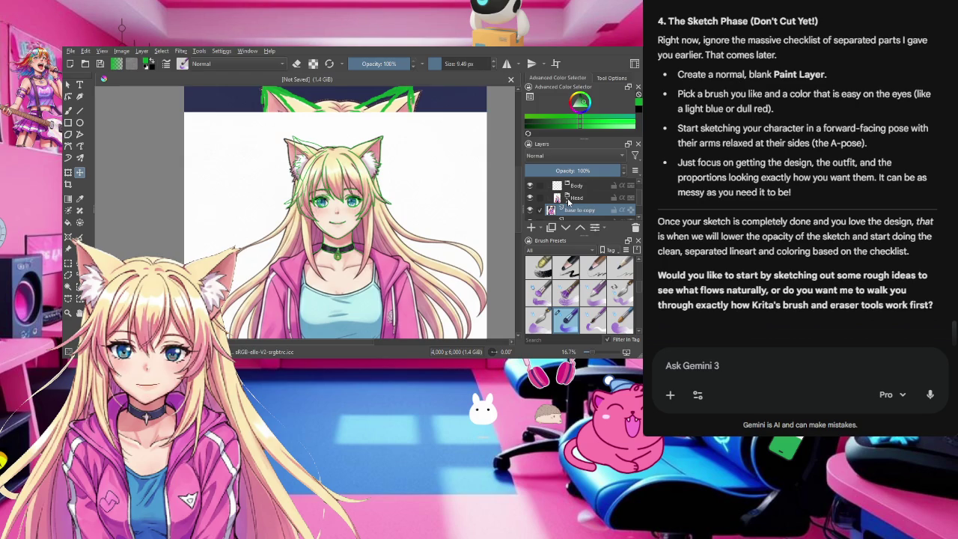
left_click(567, 199)
left_click(567, 199)
left_click(568, 199)
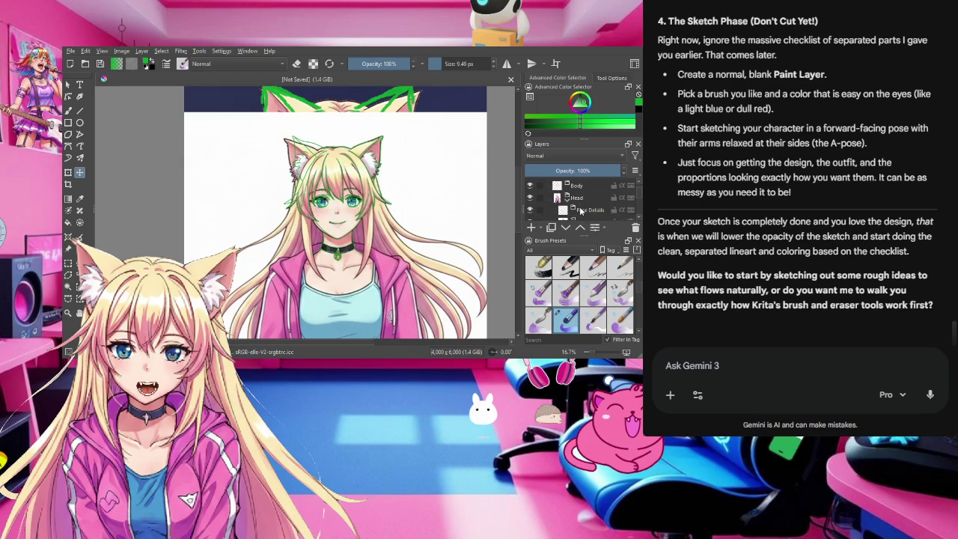
Step: Put Face Details above Head and Paint Layer 3 just under Head, and enlarge the layer list
left_click_drag(579, 217, 558, 193)
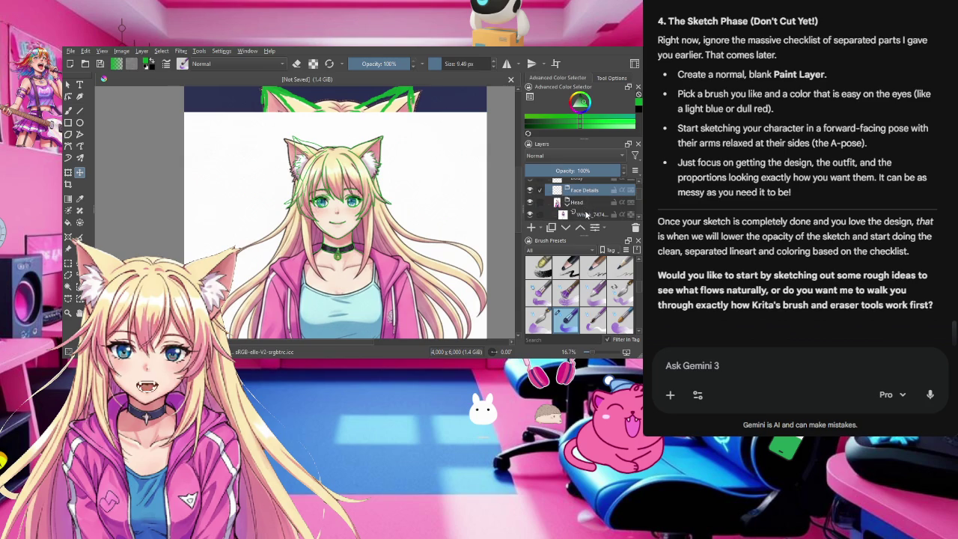
left_click_drag(558, 193, 581, 212)
scroll(581, 208, "up", 1)
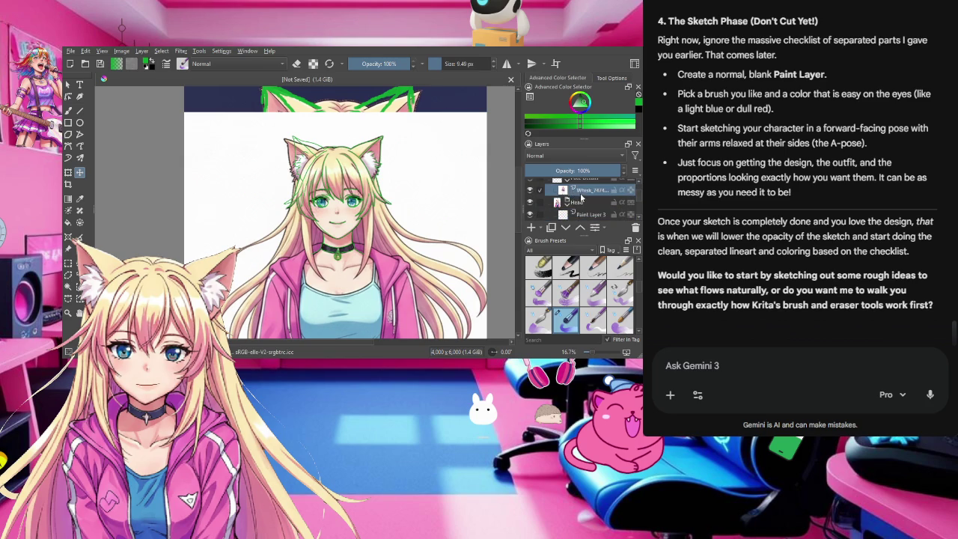
scroll(581, 202, "up", 1)
scroll(581, 202, "down", 1)
scroll(581, 199, "up", 1)
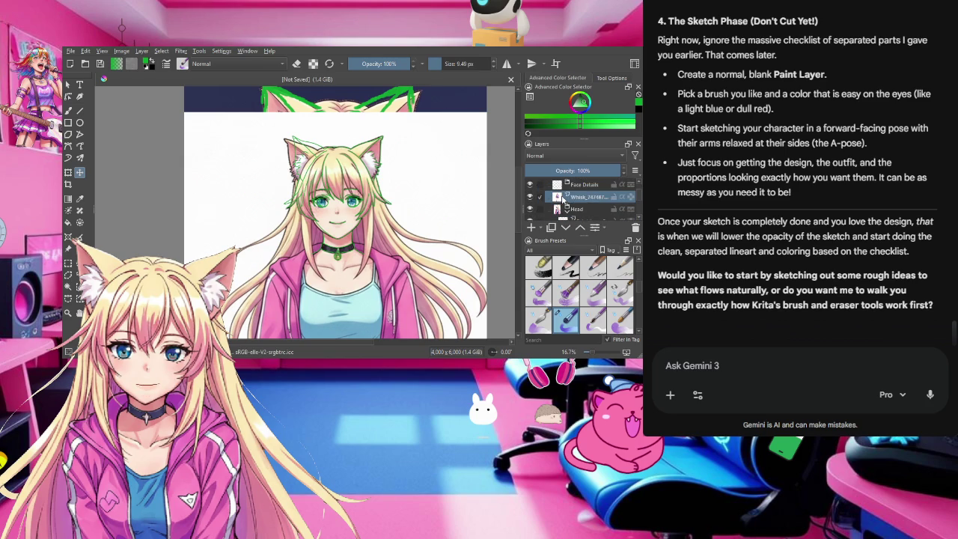
left_click_drag(592, 208, 562, 194)
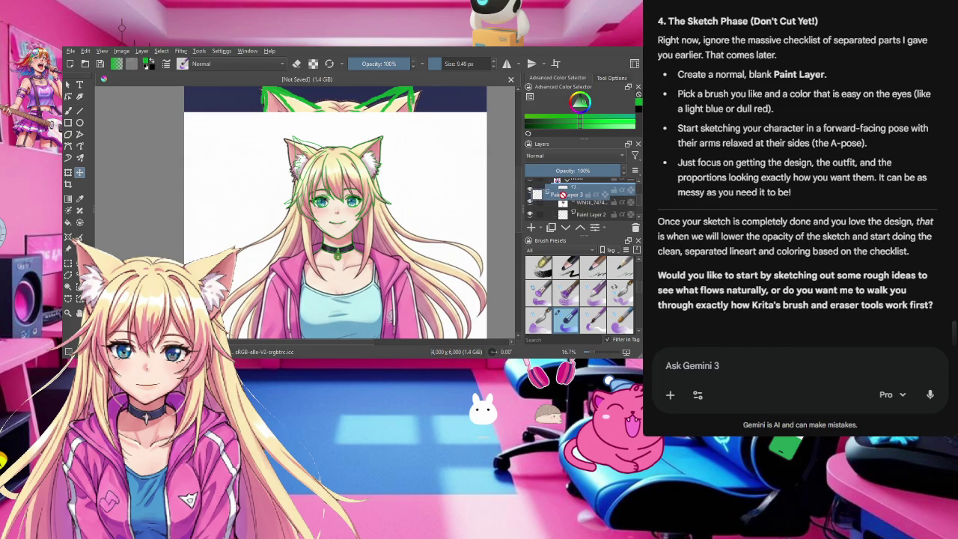
left_click_drag(562, 193, 575, 199)
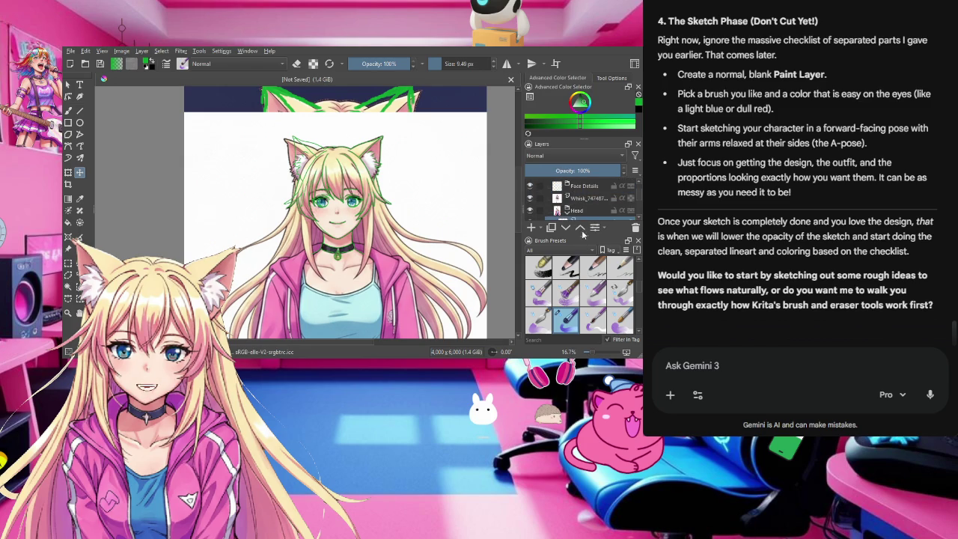
left_click_drag(582, 234, 582, 319)
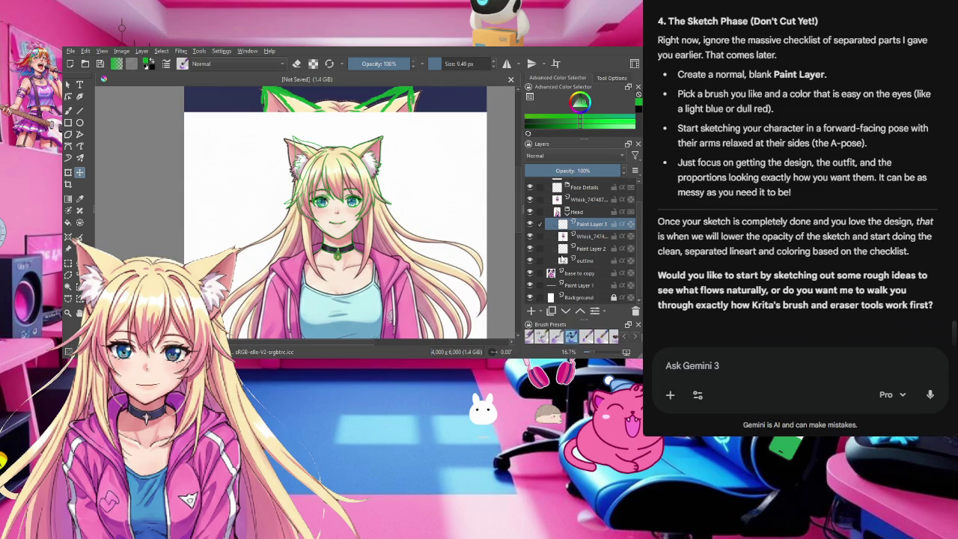
Step: Move the Whisk layer and the outline layer above Head, and start renaming Paint Layer 3
left_click(565, 310)
mouse_move(591, 223)
left_mouse_down()
mouse_move(560, 211)
mouse_move(586, 226)
left_mouse_up()
left_click(583, 236)
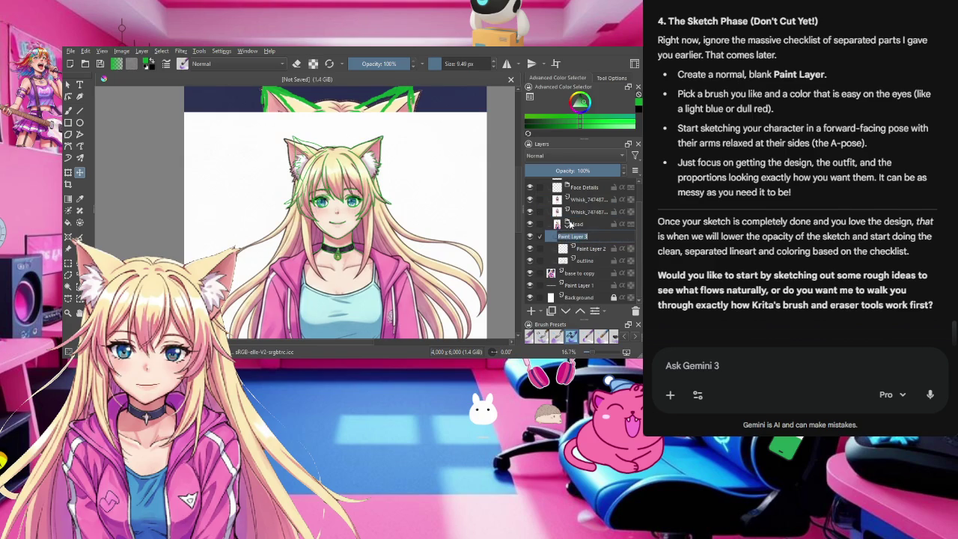
left_click(580, 262)
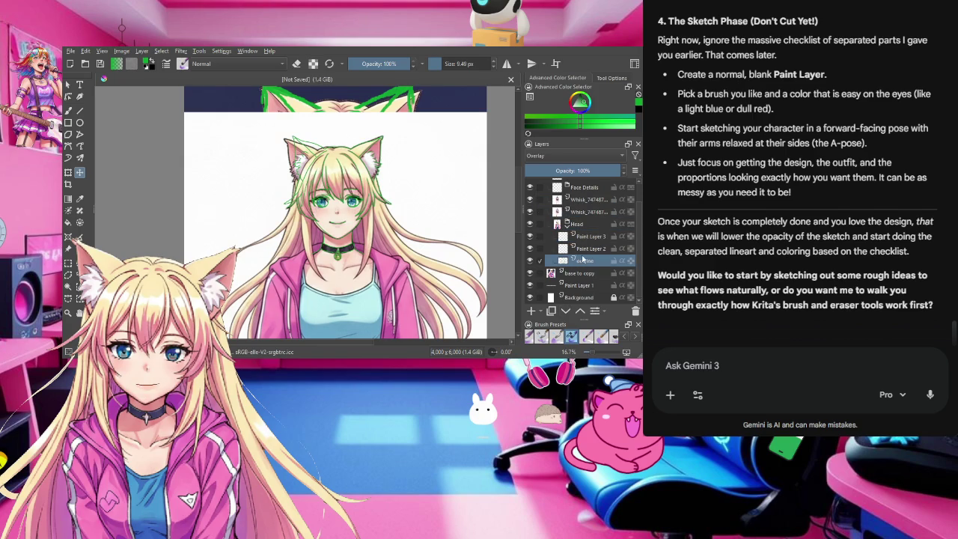
left_click_drag(580, 261, 567, 219)
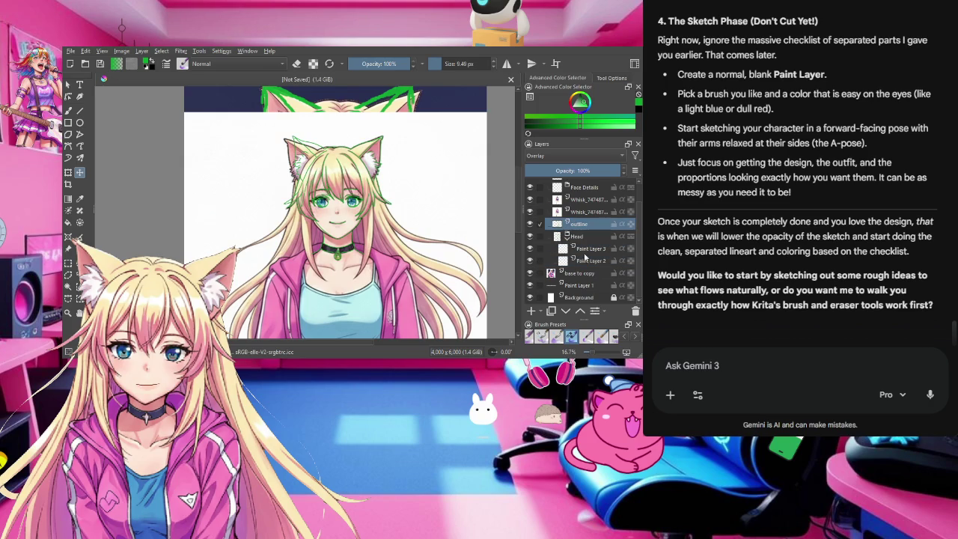
double_click(582, 249)
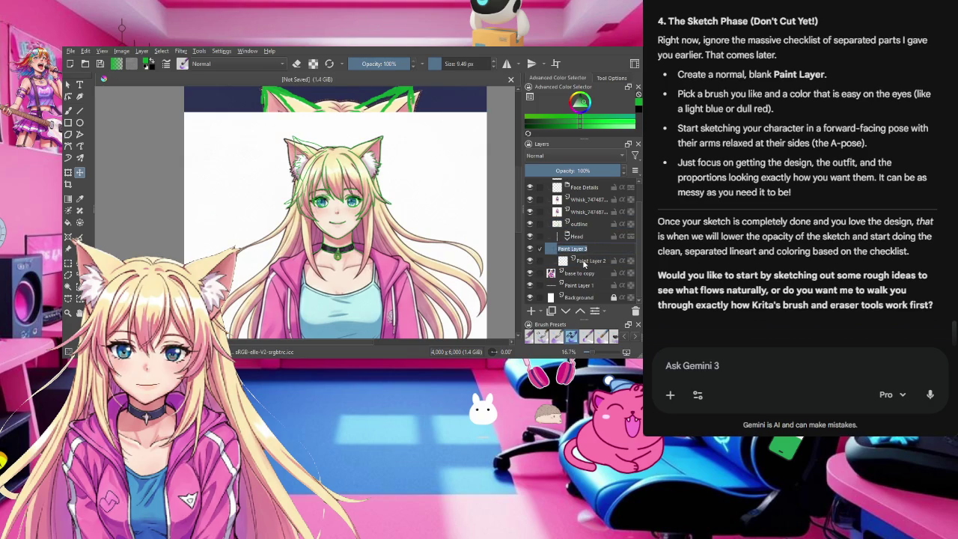
Step: Move Paint Layer 2 and Paint Layer 3 above the outline layer
left_click(584, 262)
left_click_drag(585, 262, 568, 225)
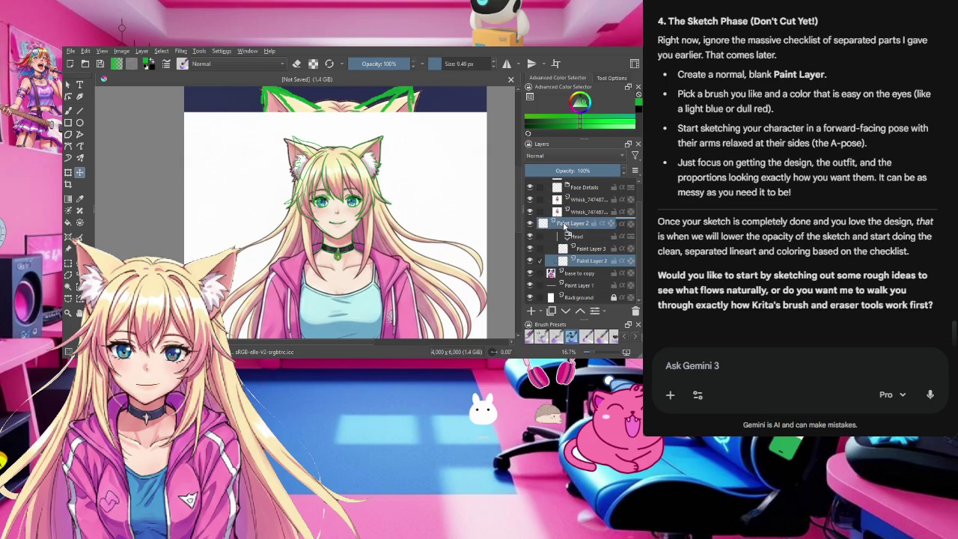
left_click(585, 262)
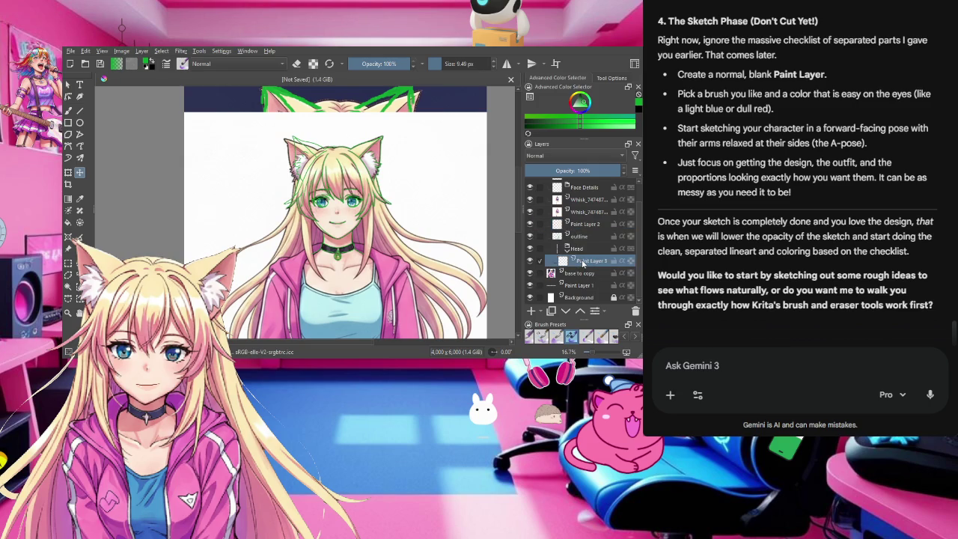
left_click_drag(585, 262, 569, 238)
left_click_drag(568, 232, 569, 235)
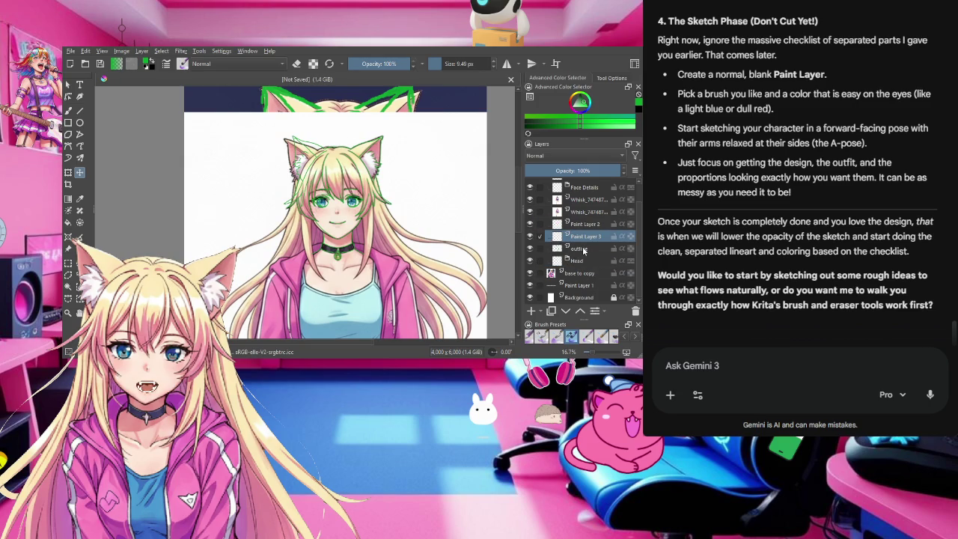
left_click(582, 249)
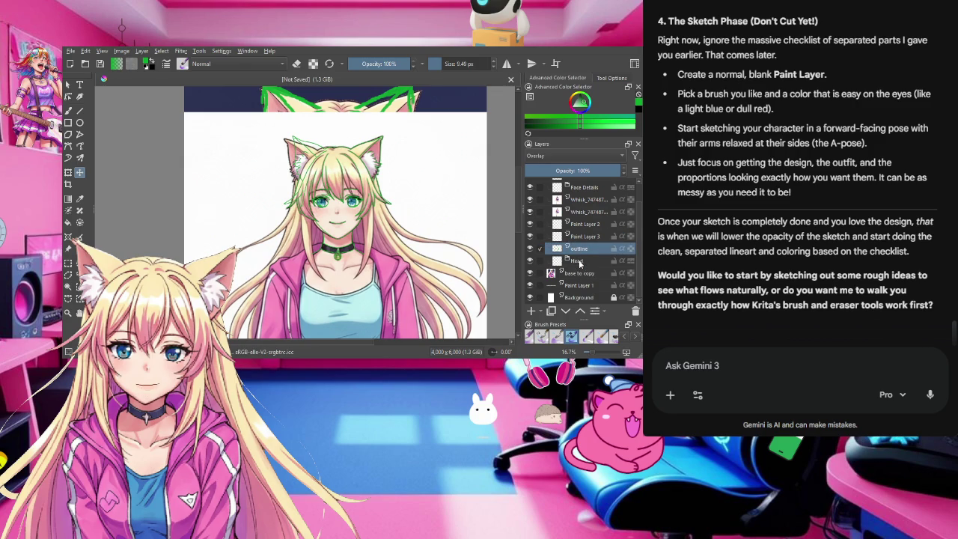
left_click(579, 261)
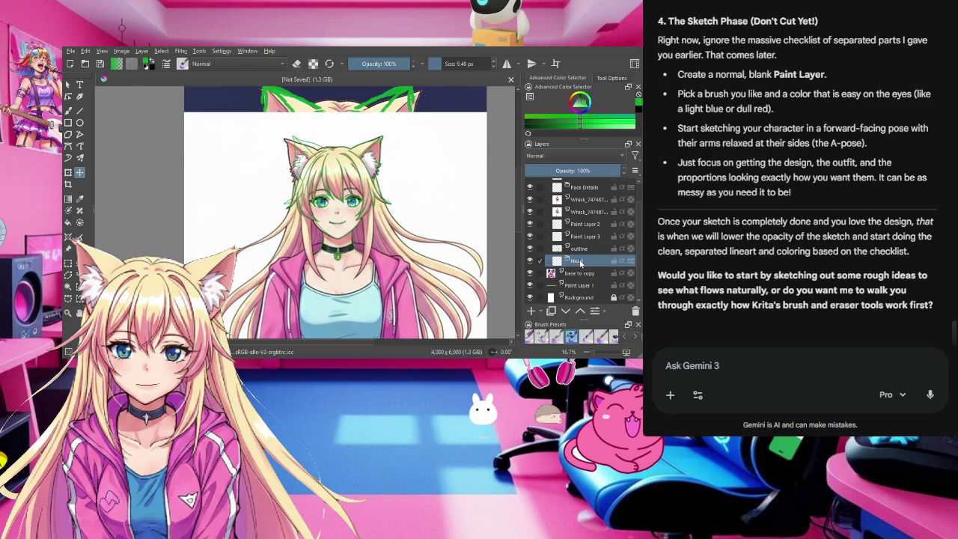
Step: Pull Face Details and a Whisk layer out of the Hair group to sit above Hair
scroll(565, 224, "up", 2)
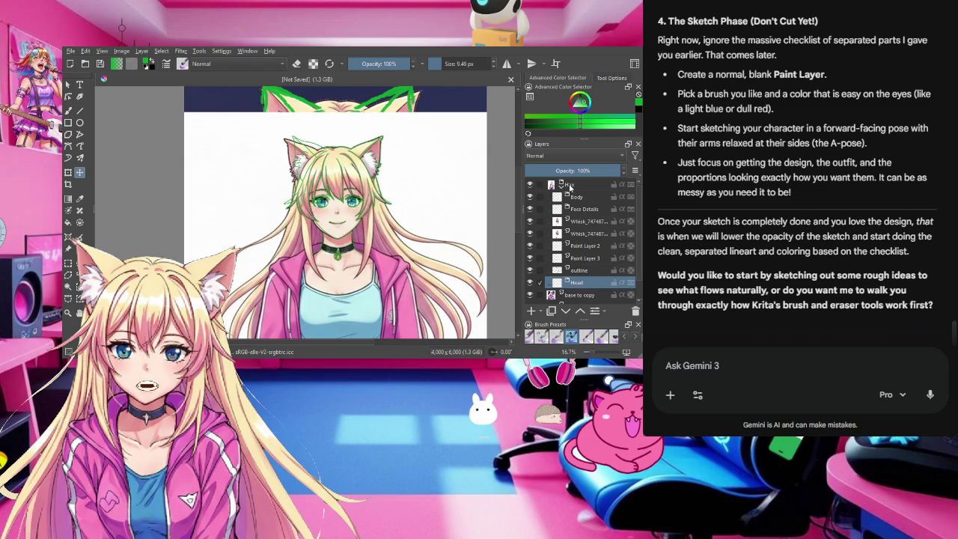
left_click_drag(574, 196, 562, 183)
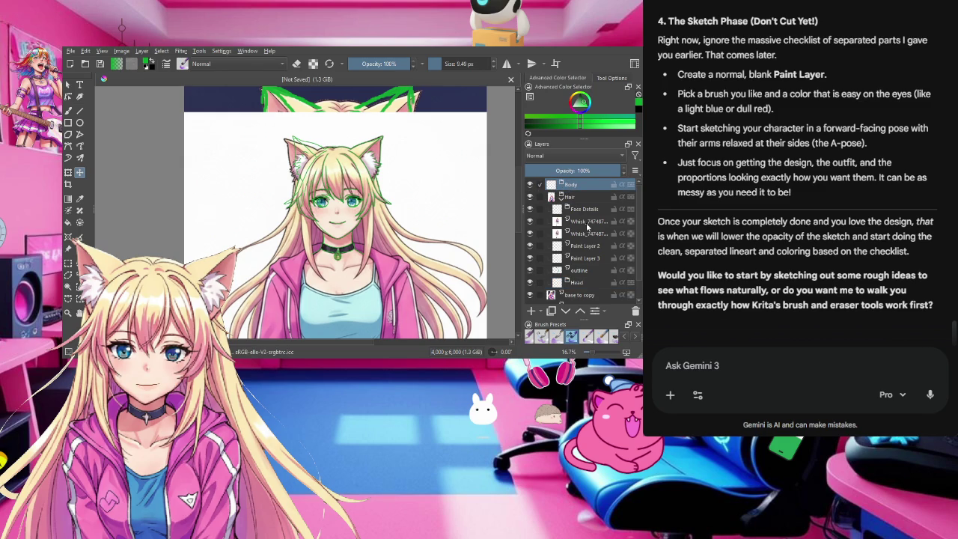
left_click(583, 210)
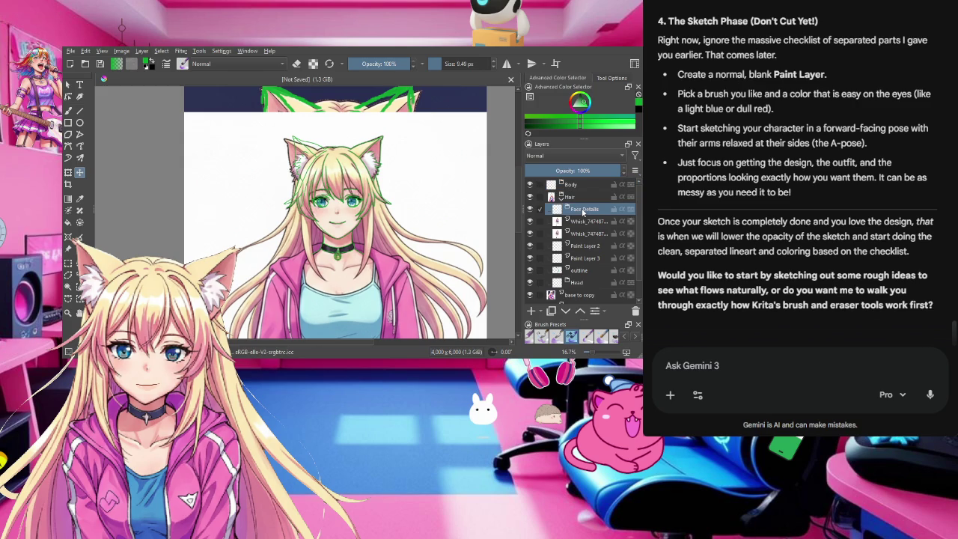
mouse_move(580, 211)
left_mouse_down()
mouse_move(577, 191)
mouse_move(577, 204)
left_mouse_up()
left_click(577, 221)
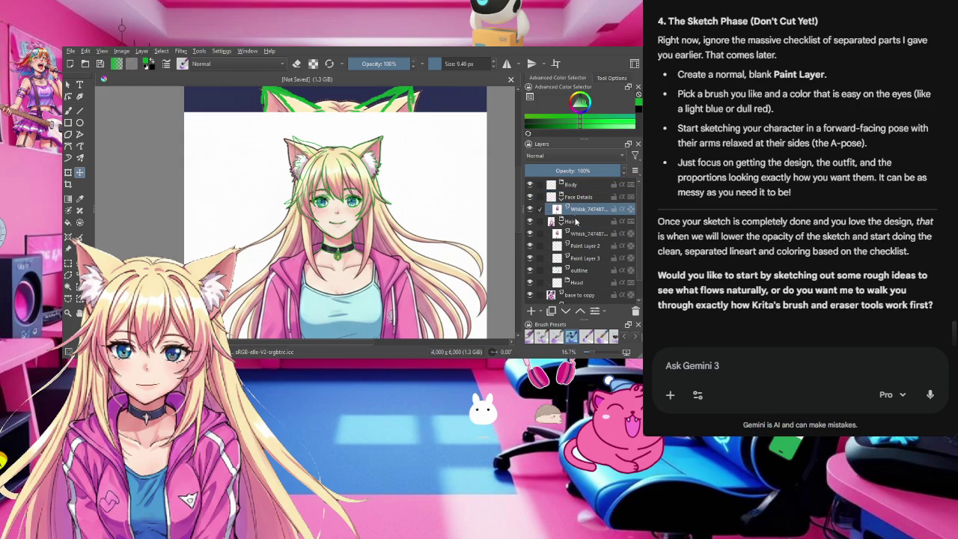
double_click(575, 234)
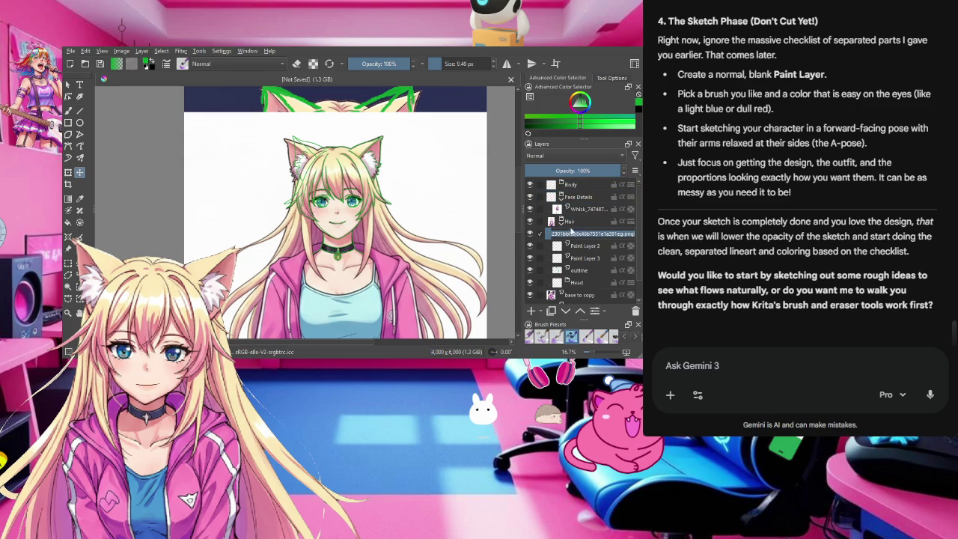
Step: Place Paint Layer 3 directly below Body and the Whisk layer above Face Details
left_click_drag(568, 256, 565, 210)
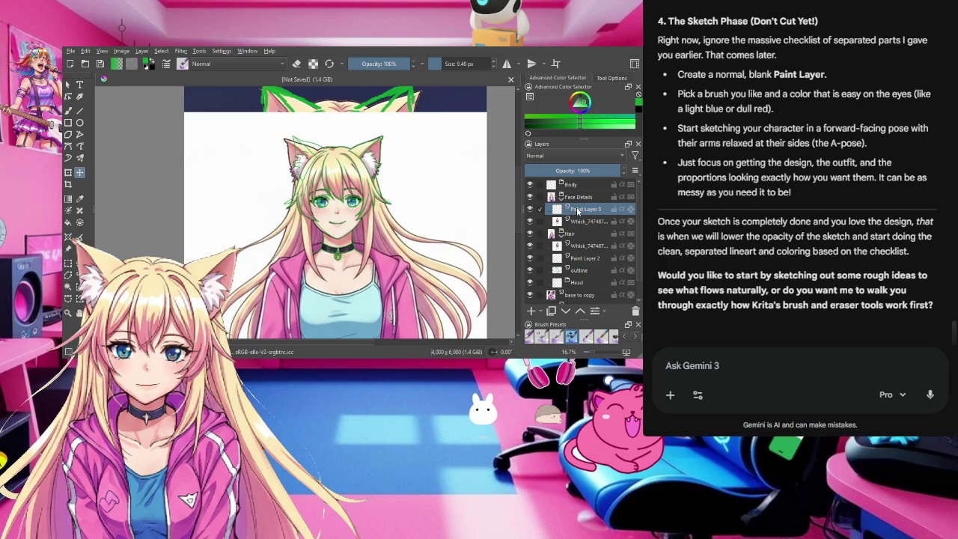
left_click_drag(576, 211, 569, 185)
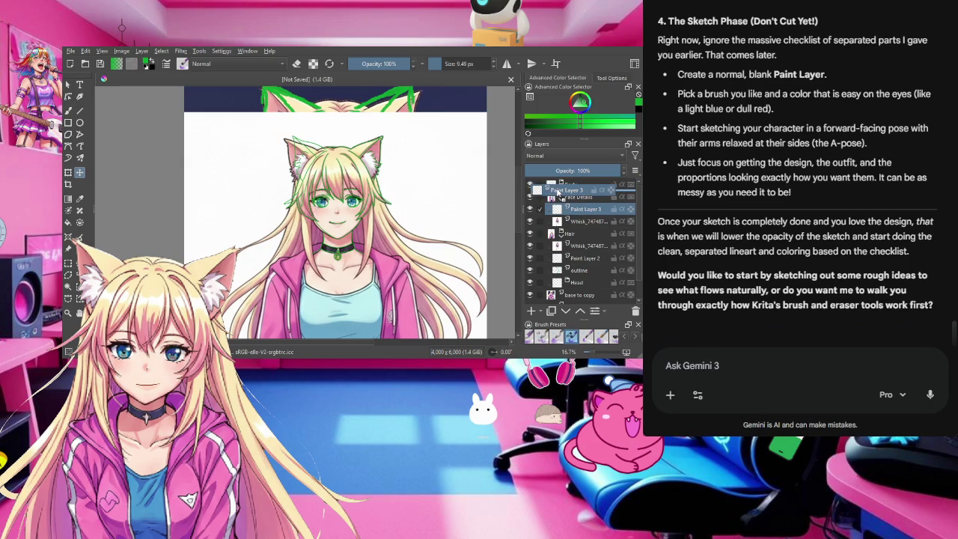
left_click_drag(569, 185, 570, 191)
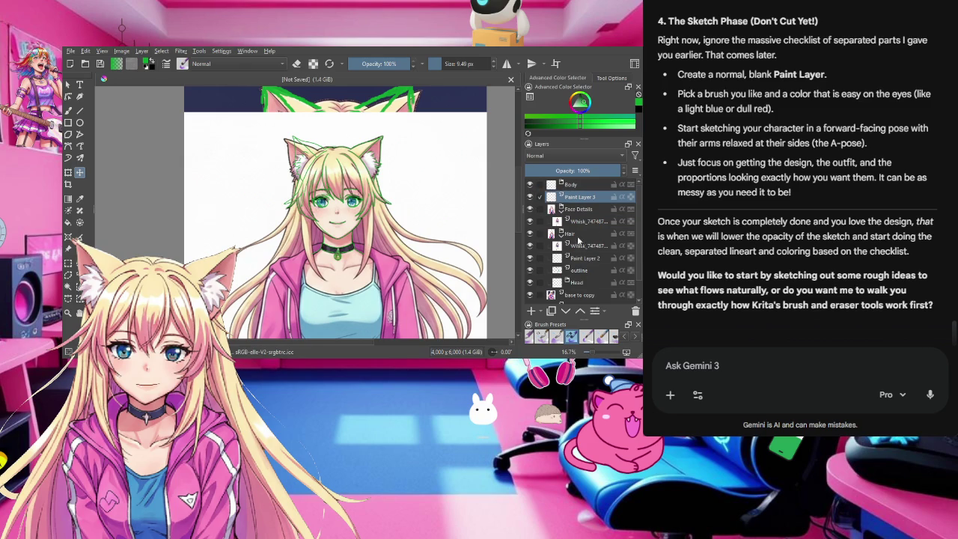
left_click(578, 222)
left_click_drag(577, 225, 572, 207)
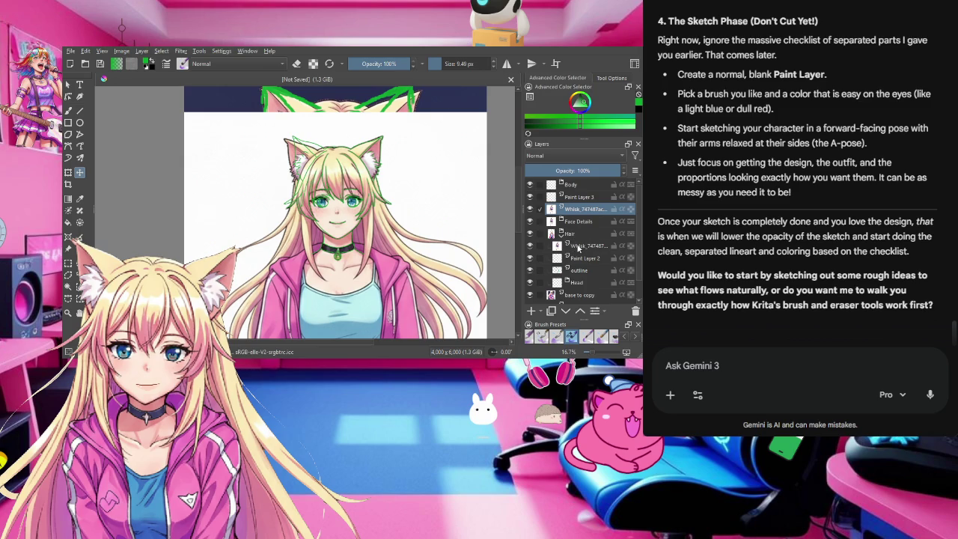
Step: Take the remaining Whisk, Paint Layer 2 and outline layers out of the Hair group
left_click(579, 248)
left_click_drag(578, 248, 567, 234)
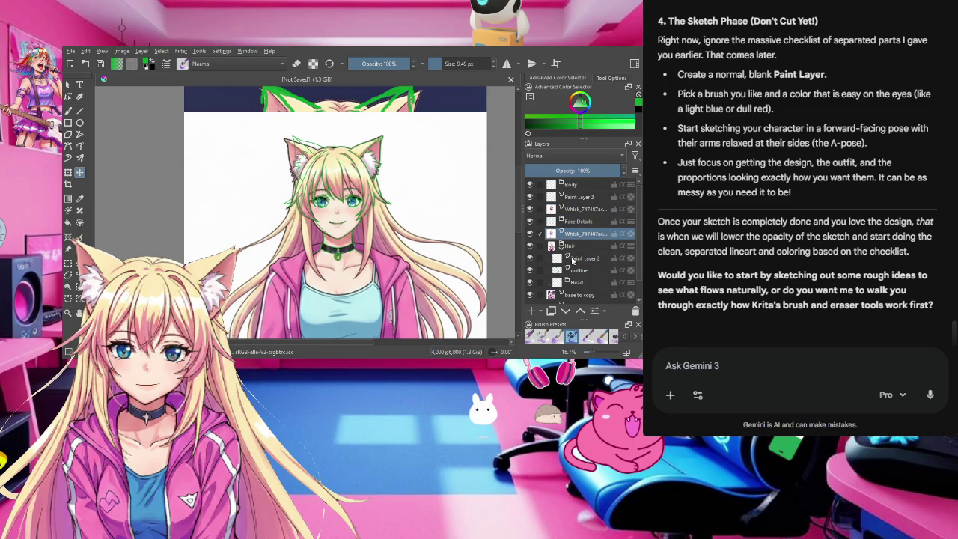
left_click(573, 260)
mouse_move(578, 262)
left_mouse_down()
mouse_move(572, 239)
mouse_move(575, 277)
left_mouse_up()
left_click(578, 271)
left_click(582, 282)
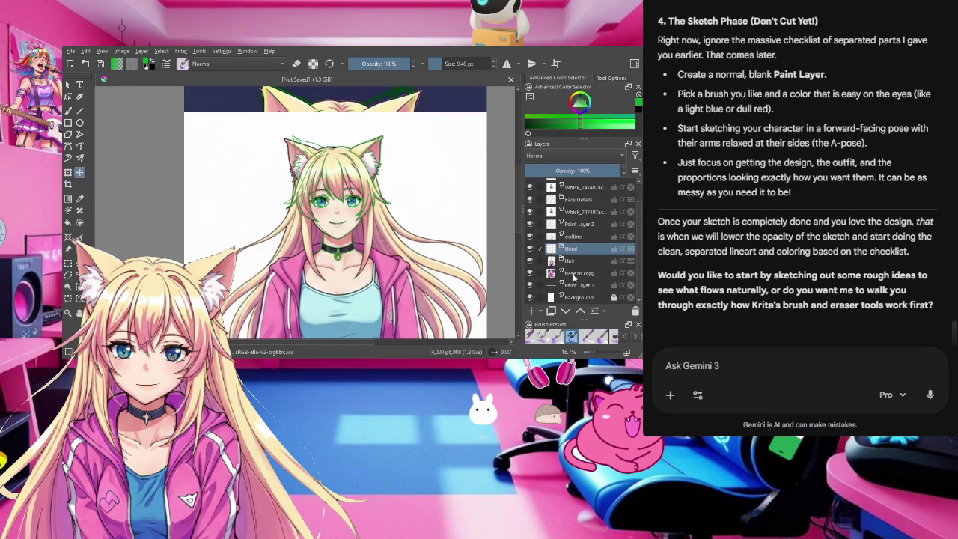
scroll(577, 281, "up", 1)
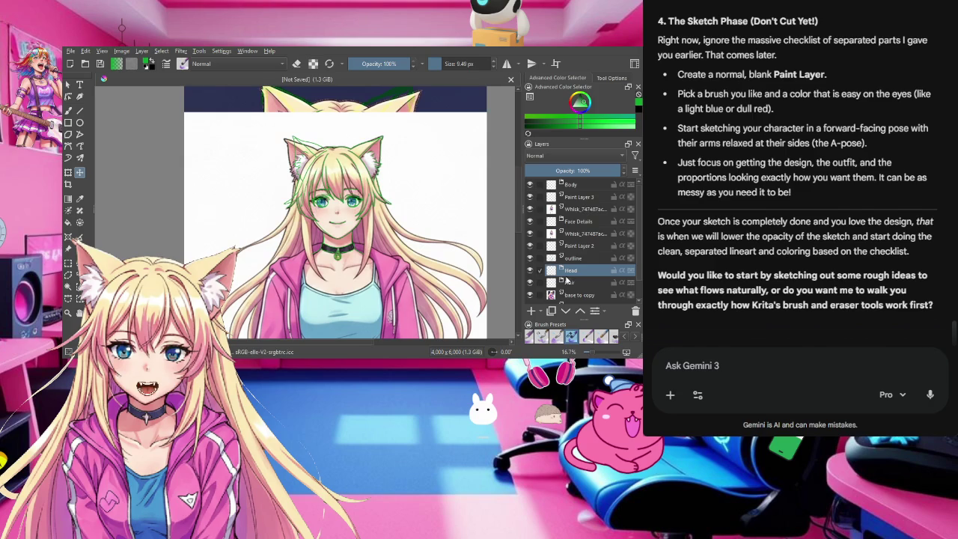
left_click(570, 185)
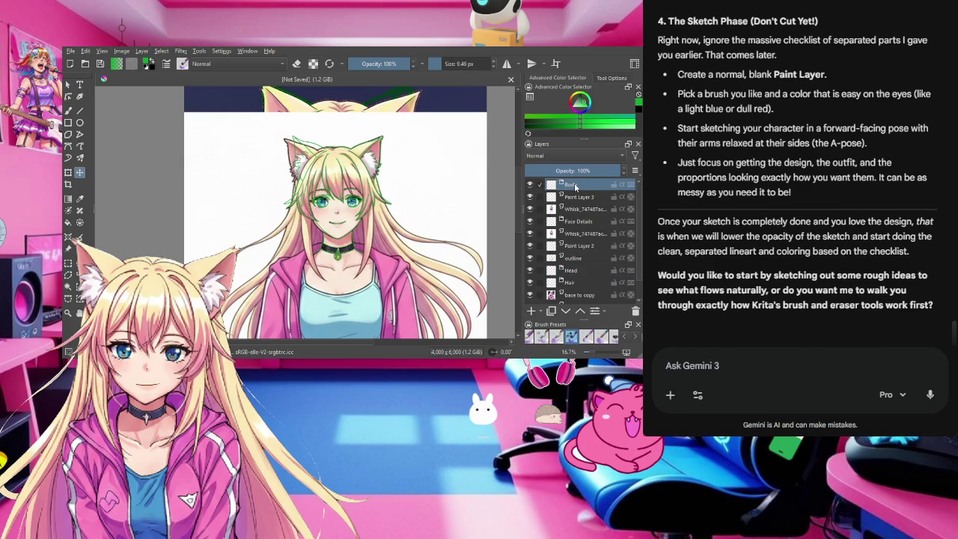
left_click(581, 210)
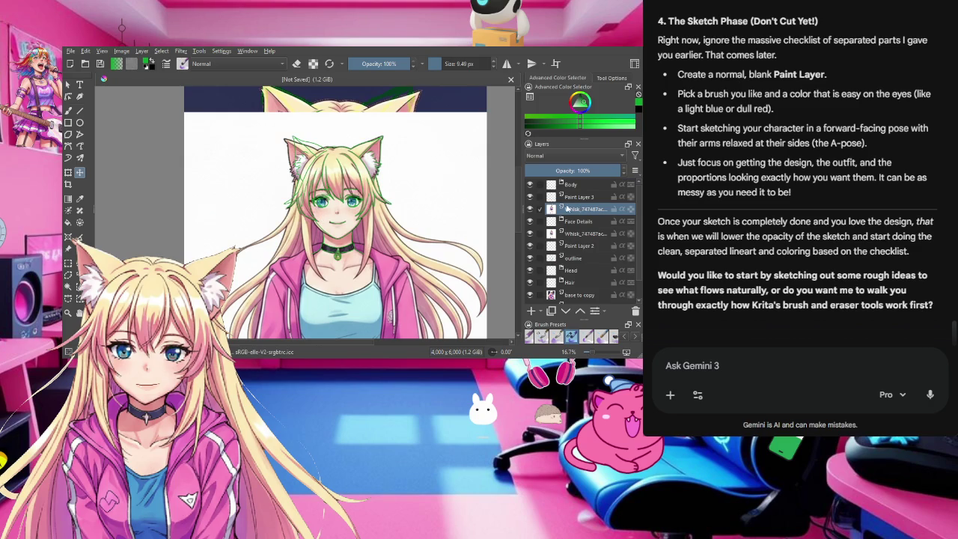
left_click(576, 222)
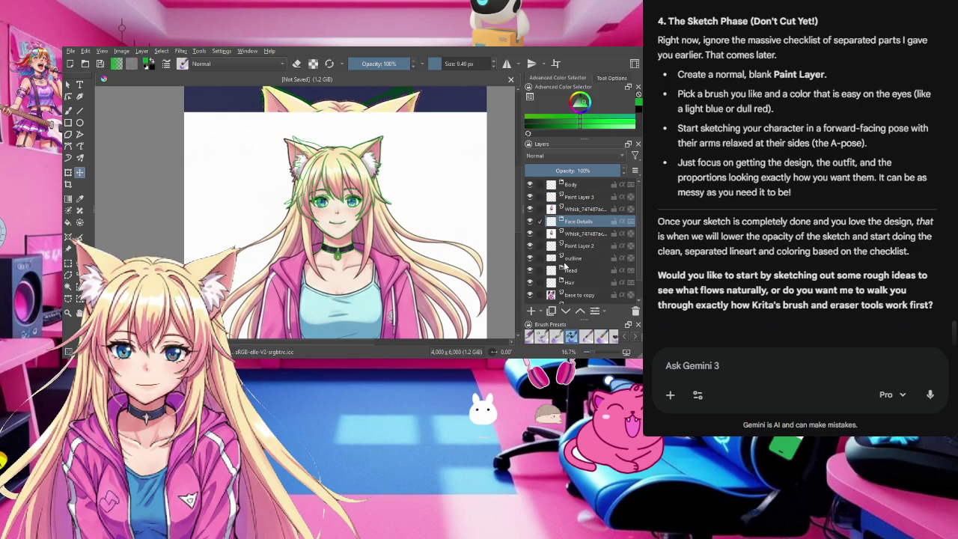
scroll(574, 265, "down", 2)
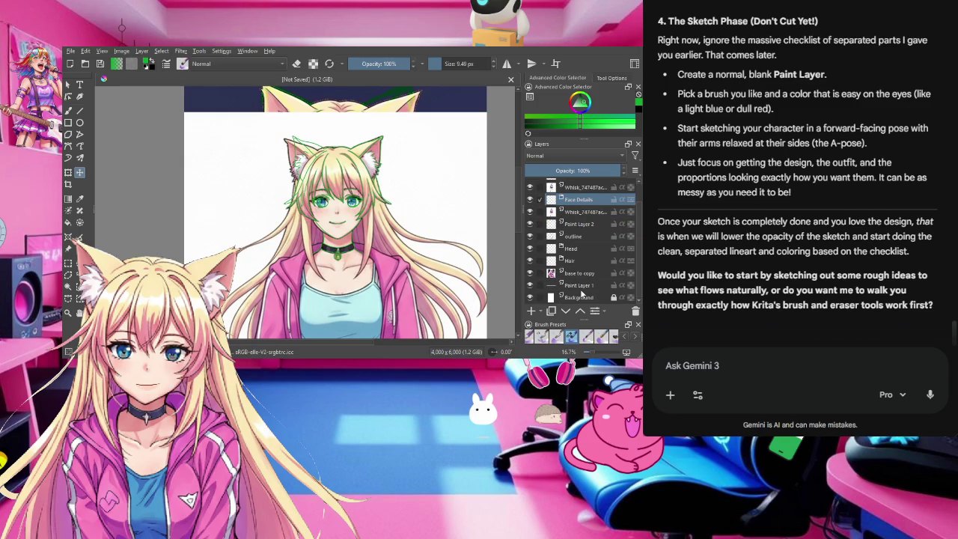
Step: Hide every layer except the two Whisk layers, from Background up to Body
left_click(530, 273)
left_click(531, 261)
left_click(531, 249)
left_click(531, 236)
left_click(530, 224)
left_click(529, 285)
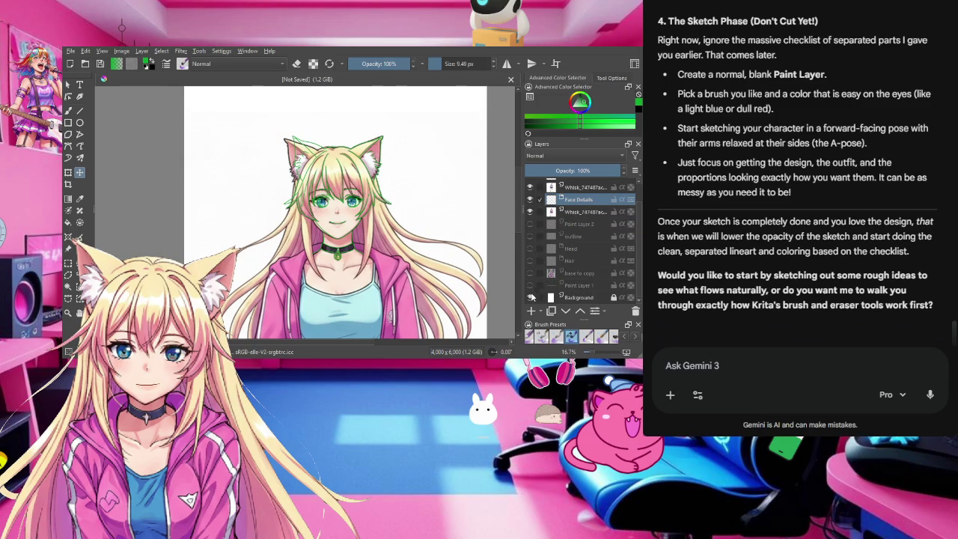
left_click(530, 298)
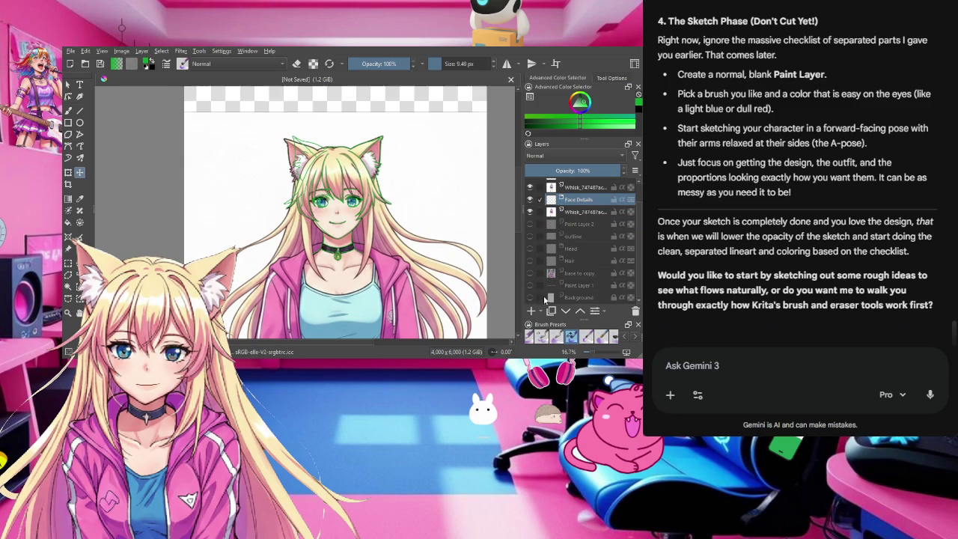
scroll(557, 215, "up", 1)
left_click(531, 222)
left_click(530, 197)
left_click(530, 184)
Step: Stack both Whisk layers together directly beneath Body
left_click(576, 210)
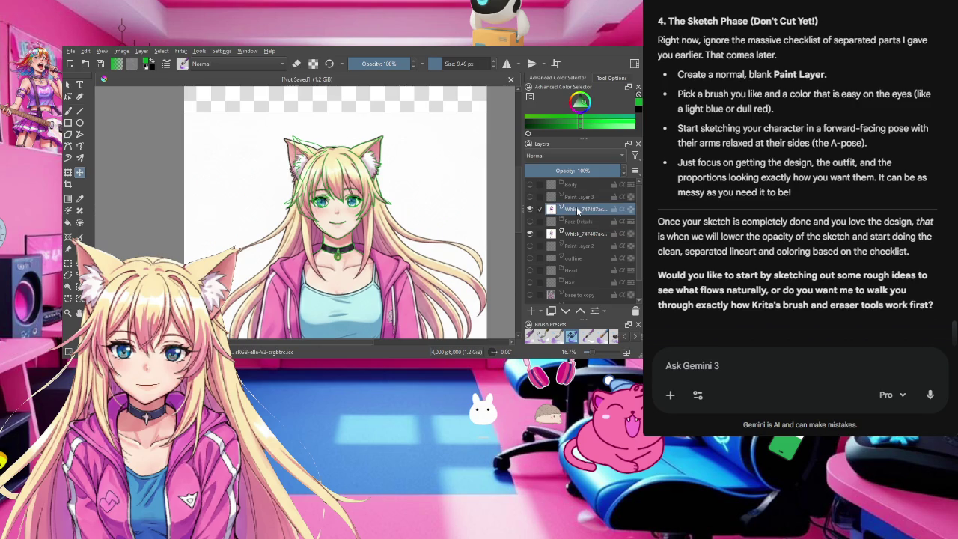
left_click(578, 235)
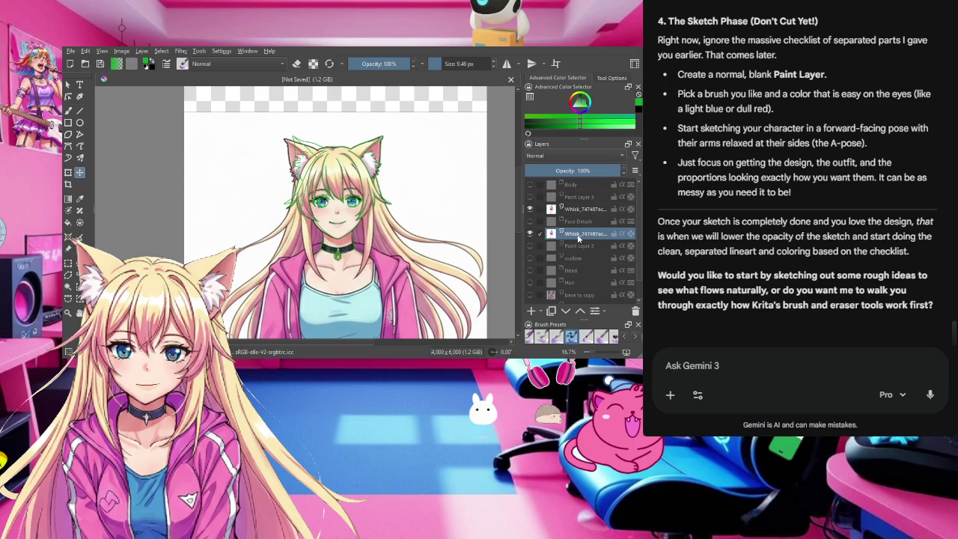
left_click_drag(577, 229, 577, 198)
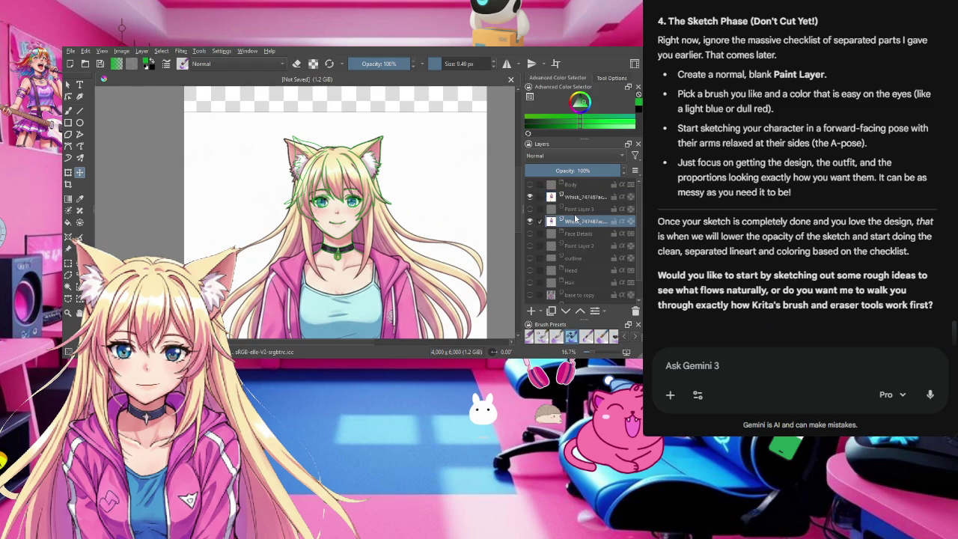
left_click_drag(578, 222, 575, 194)
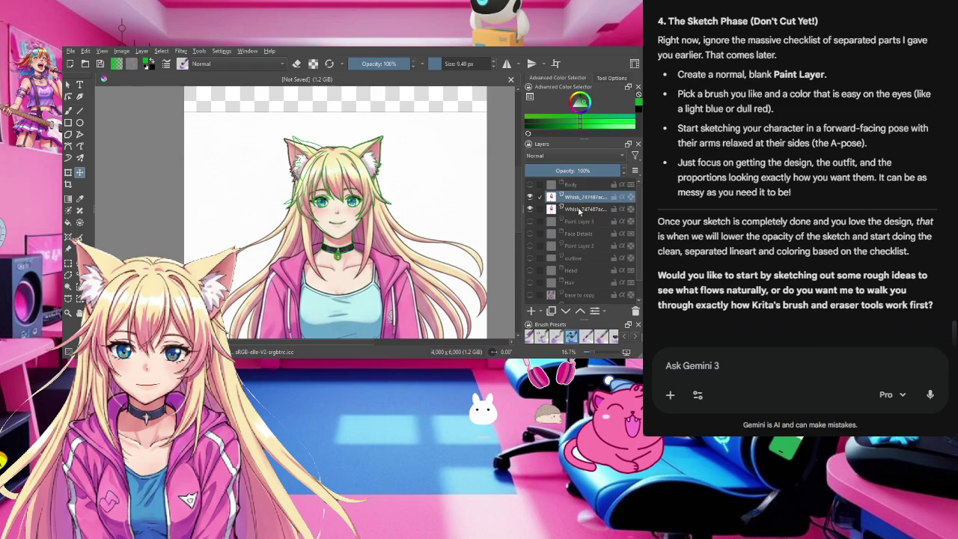
left_click(580, 210)
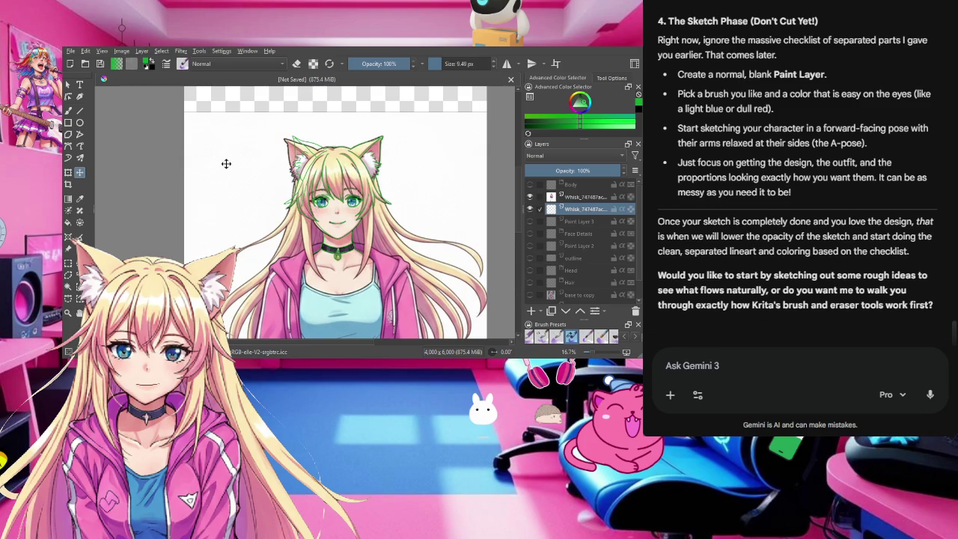
Step: With Rectangular Selection active, hide the upper Whisk layer so only the lower Whisk stays visible
left_click(68, 172)
left_click(570, 197)
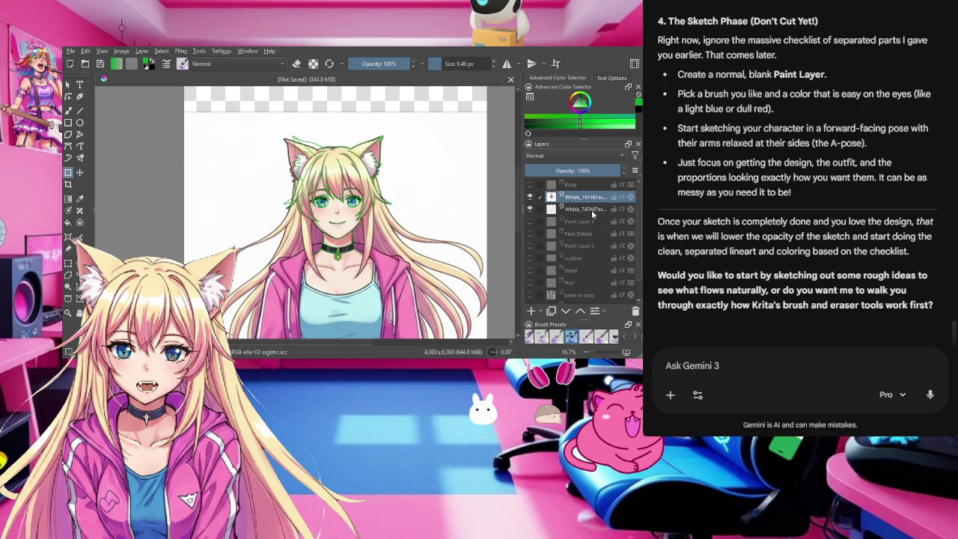
left_click(589, 210)
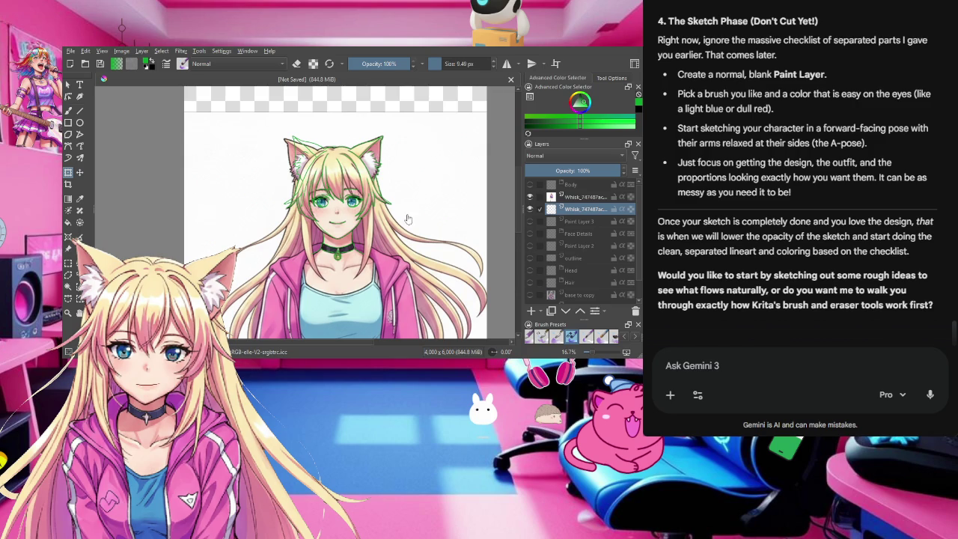
left_click(529, 196)
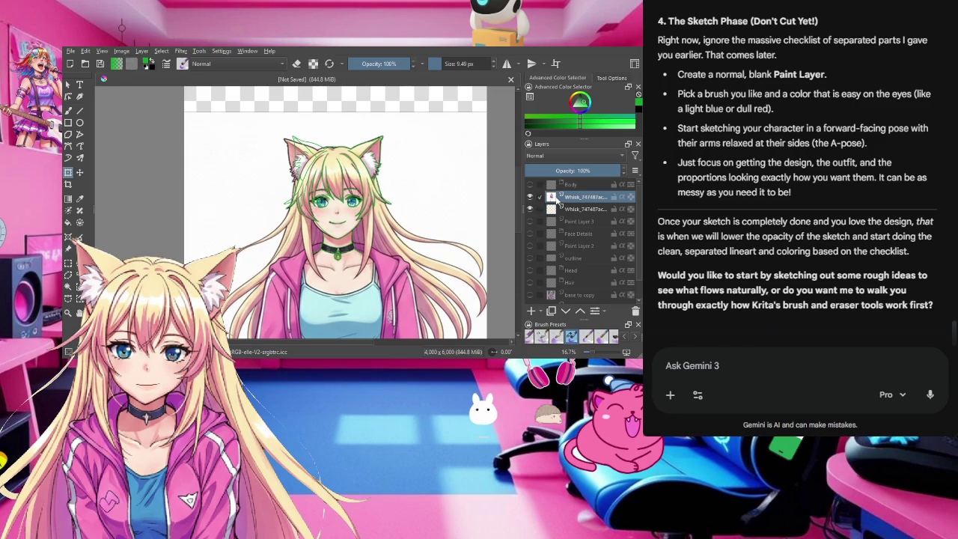
left_click_drag(567, 201, 565, 196)
left_click(530, 197)
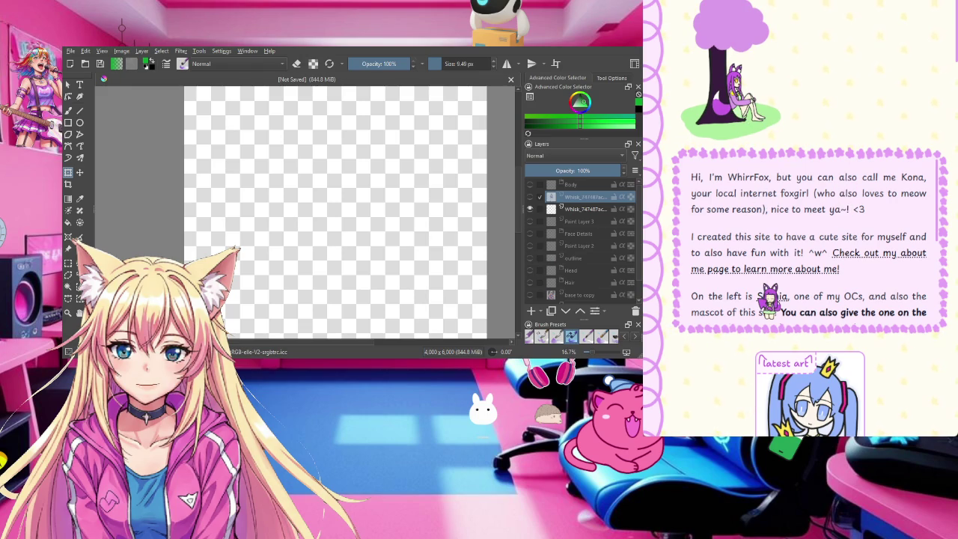
Step: Browse the WhirrFox home page, then open the 'ocs' characters page from the sidebar
scroll(808, 239, "down", 1)
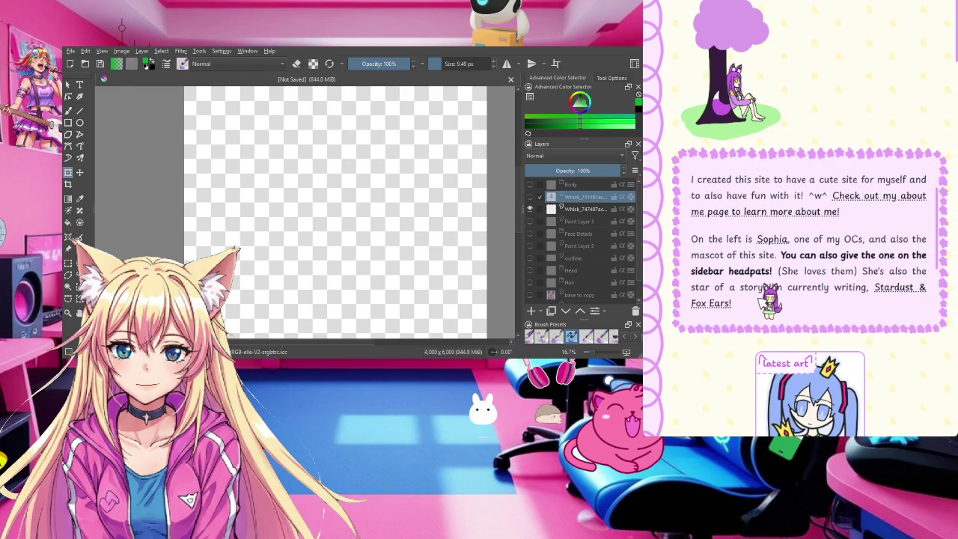
scroll(854, 300, "down", 2)
scroll(853, 299, "up", 3)
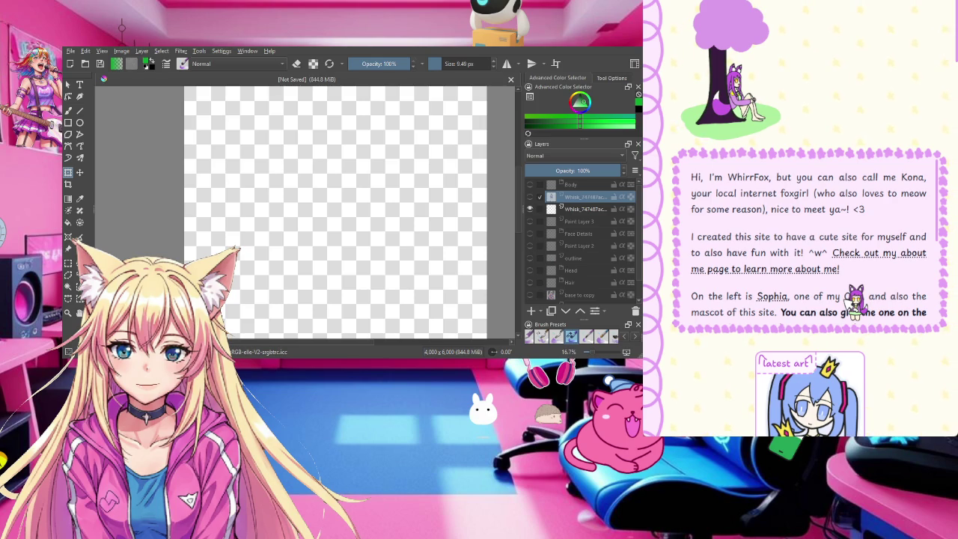
scroll(854, 299, "down", 2)
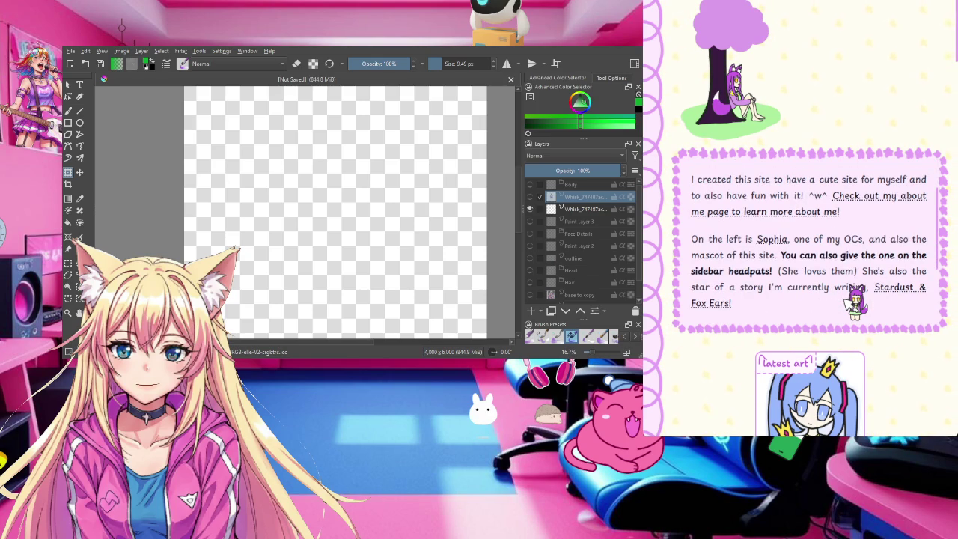
scroll(854, 299, "down", 3)
scroll(885, 367, "down", 3)
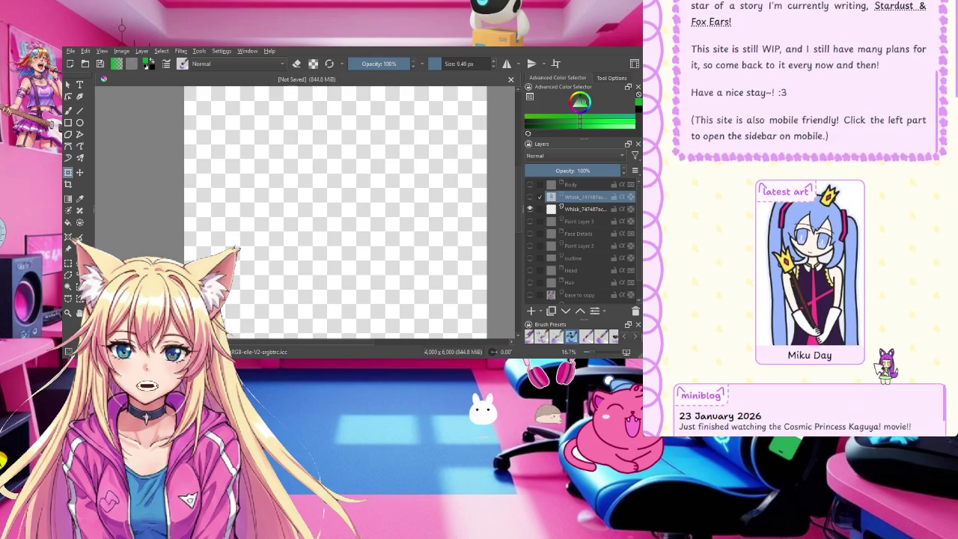
scroll(885, 367, "down", 3)
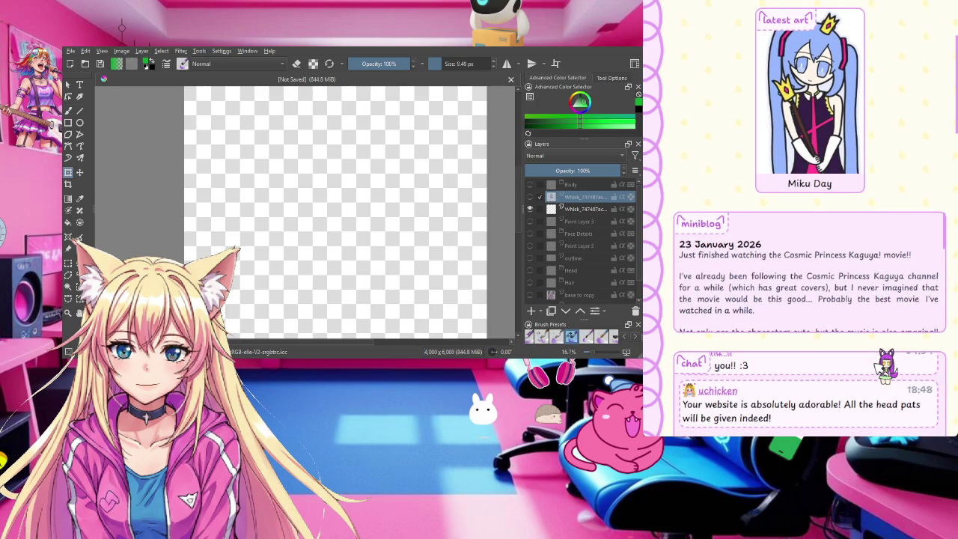
scroll(886, 366, "down", 2)
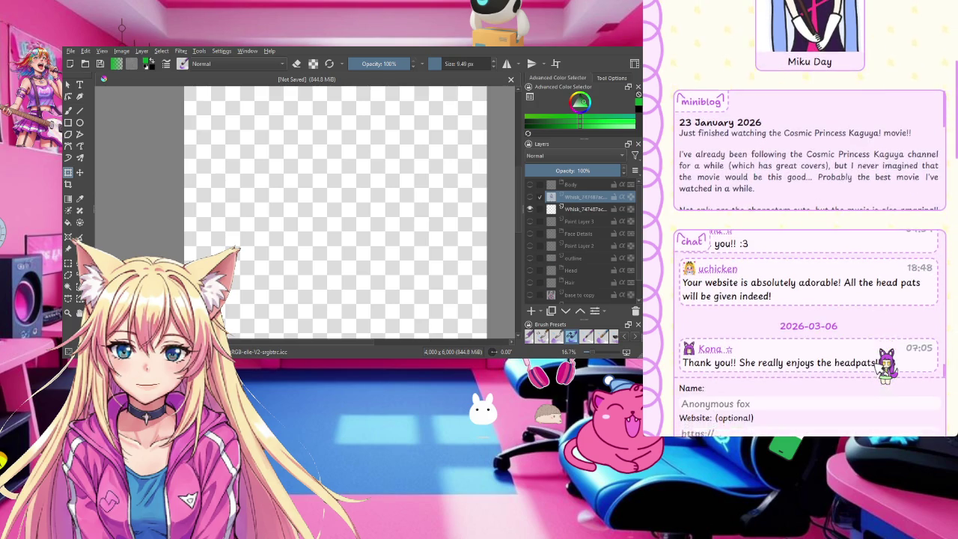
scroll(886, 367, "down", 2)
scroll(885, 367, "down", 3)
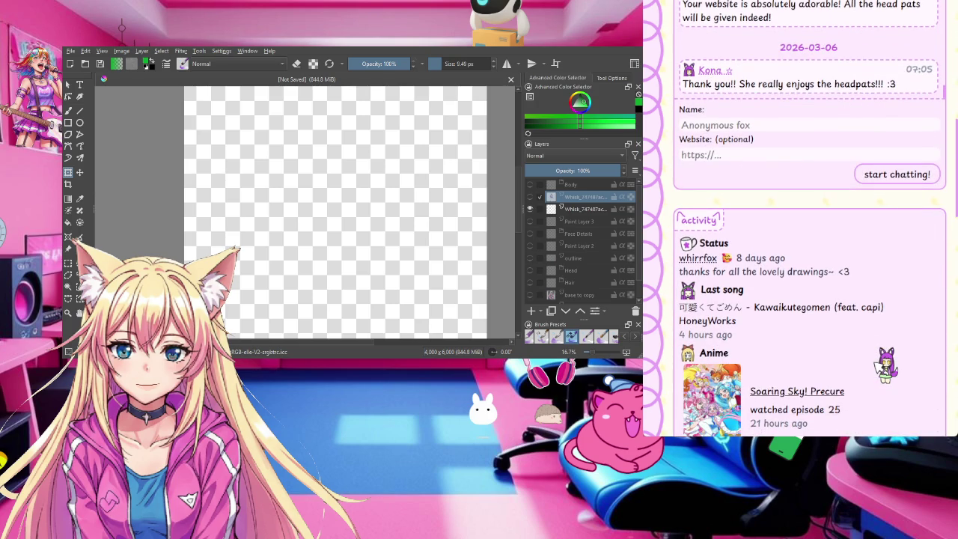
scroll(885, 367, "down", 1)
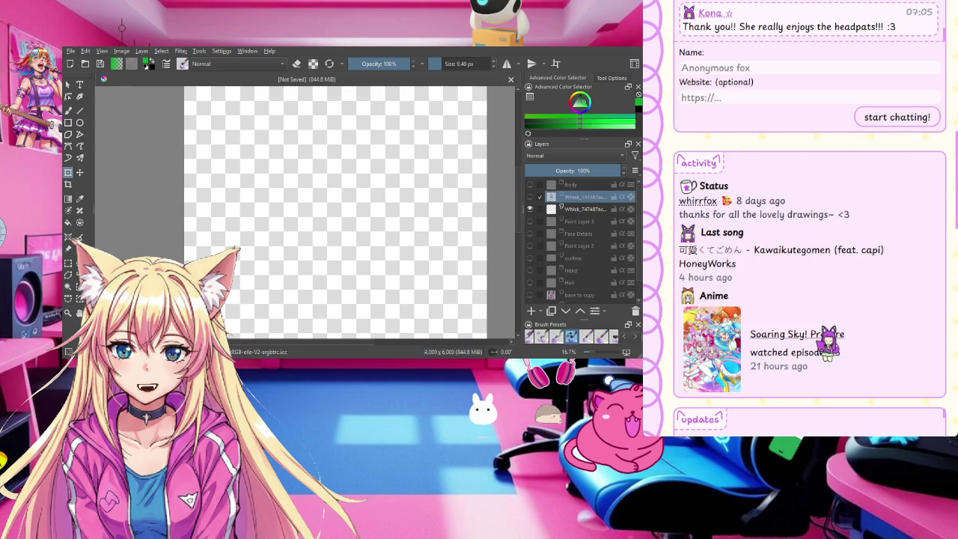
scroll(827, 340, "up", 3)
scroll(826, 322, "up", 5)
scroll(823, 303, "up", 5)
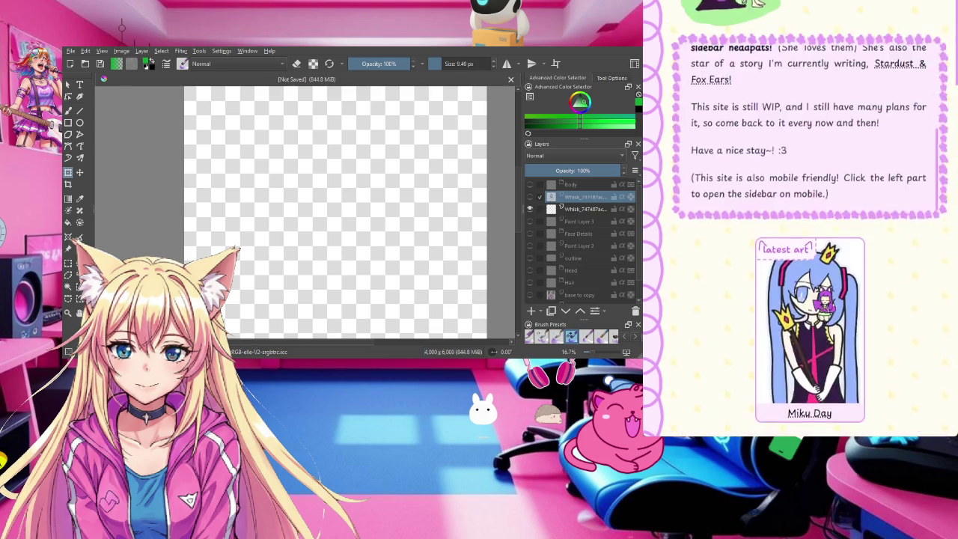
scroll(823, 304, "up", 3)
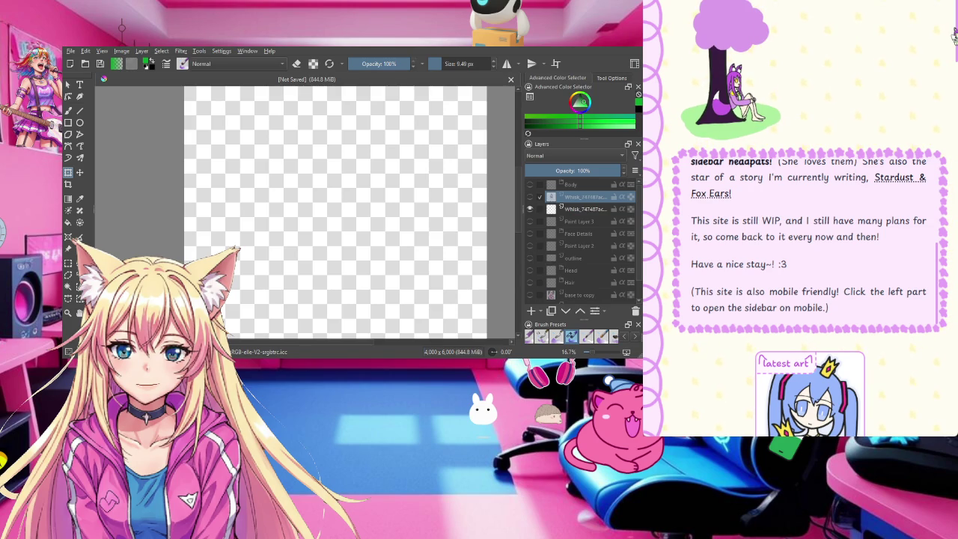
left_click(787, 34)
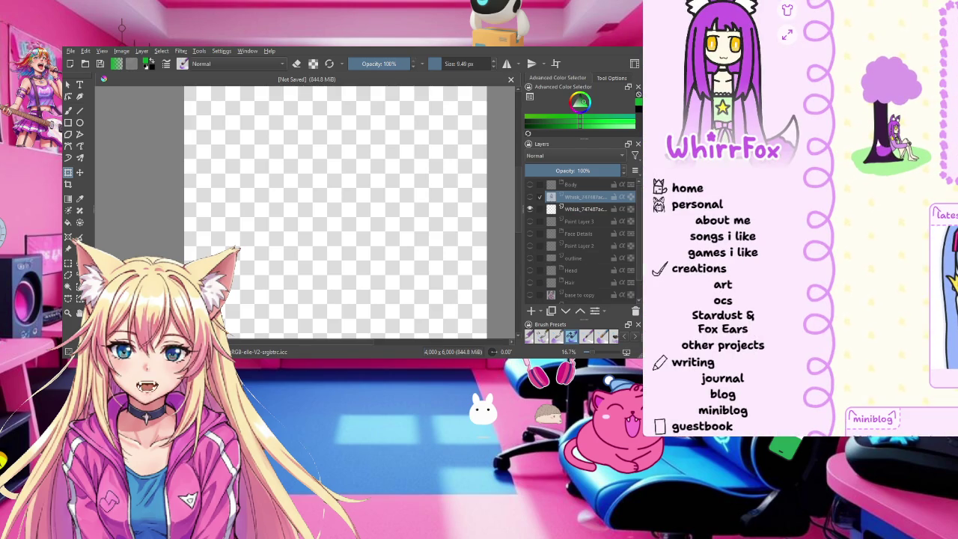
scroll(722, 262, "down", 1)
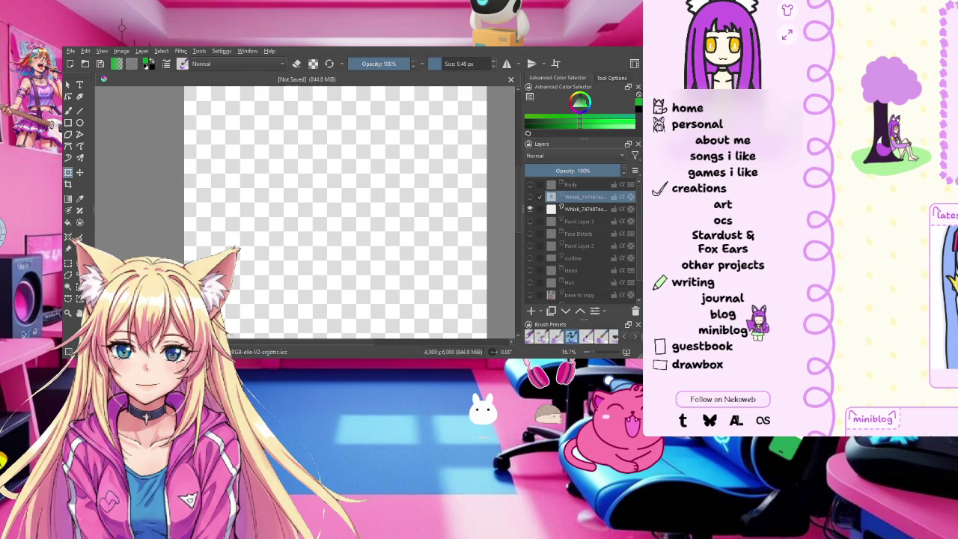
left_click(723, 220)
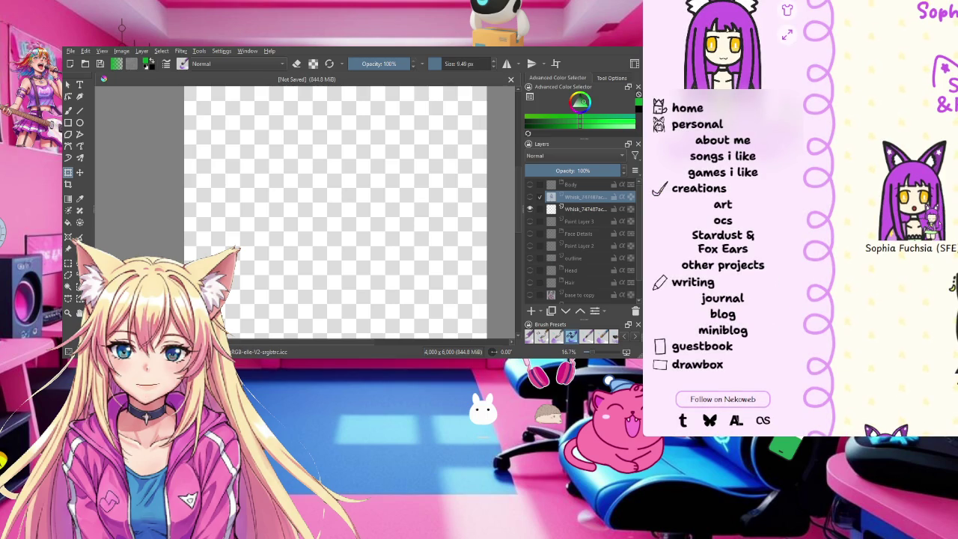
Step: Open Foxy's character page from the ocs list
scroll(931, 219, "down", 2)
scroll(931, 219, "down", 1)
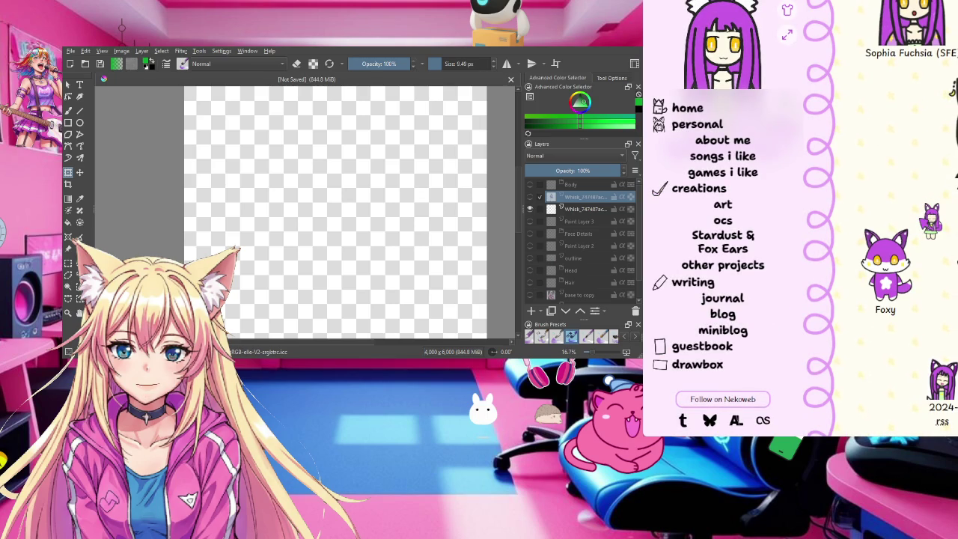
left_click(907, 238)
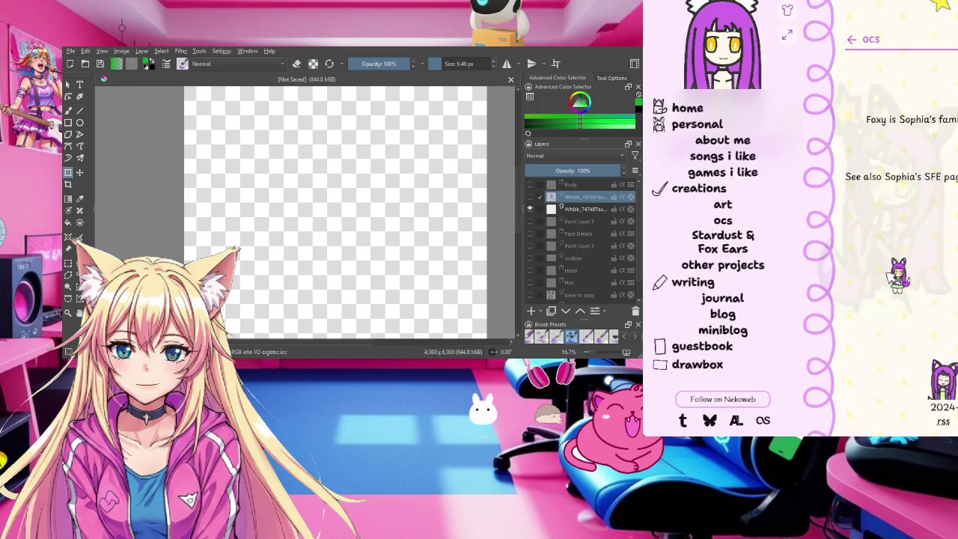
Step: View the Stardust & Fox Ears story page, then go back to Foxy's page
scroll(901, 224, "down", 3)
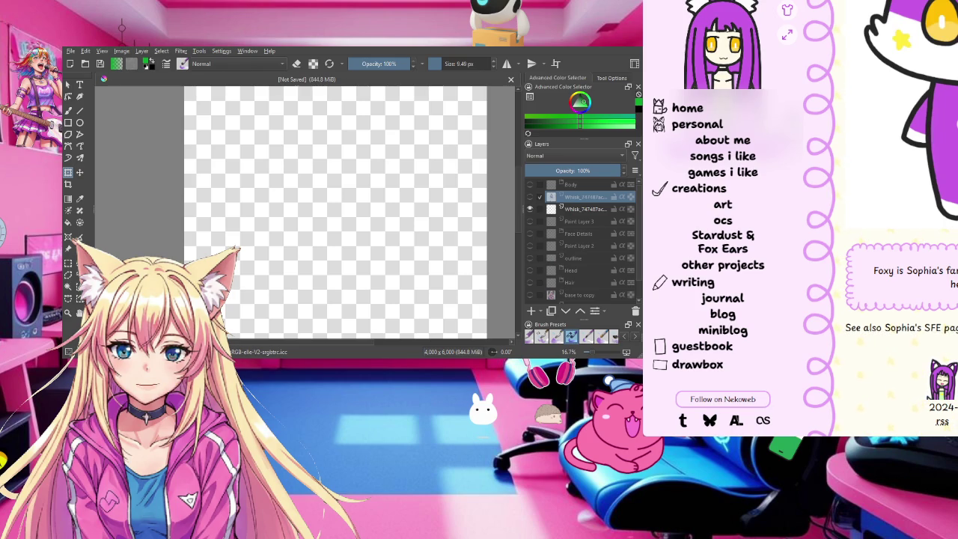
scroll(901, 225, "up", 3)
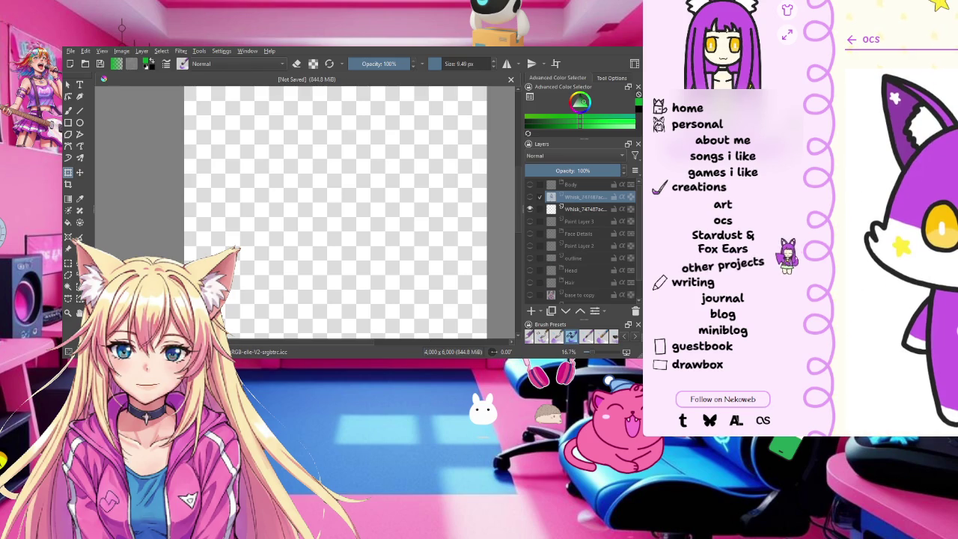
left_click(747, 241)
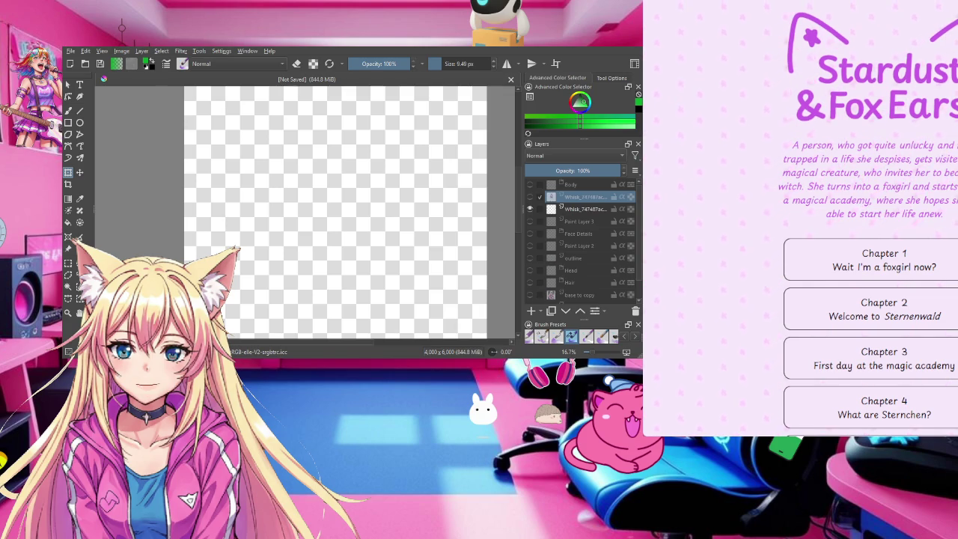
key("alt+Left")
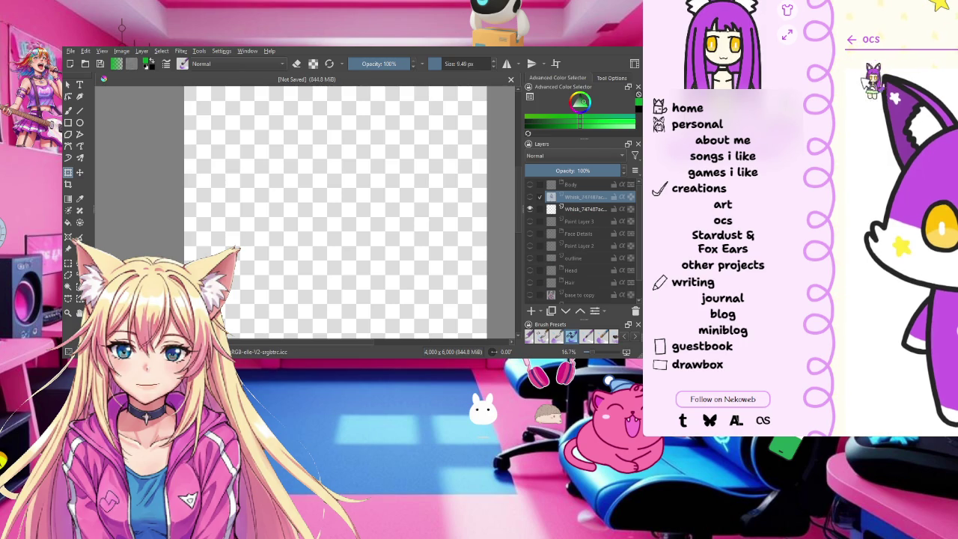
Step: Return to the ocs characters list, then switch to the layer-separation checklist document
left_click(862, 39)
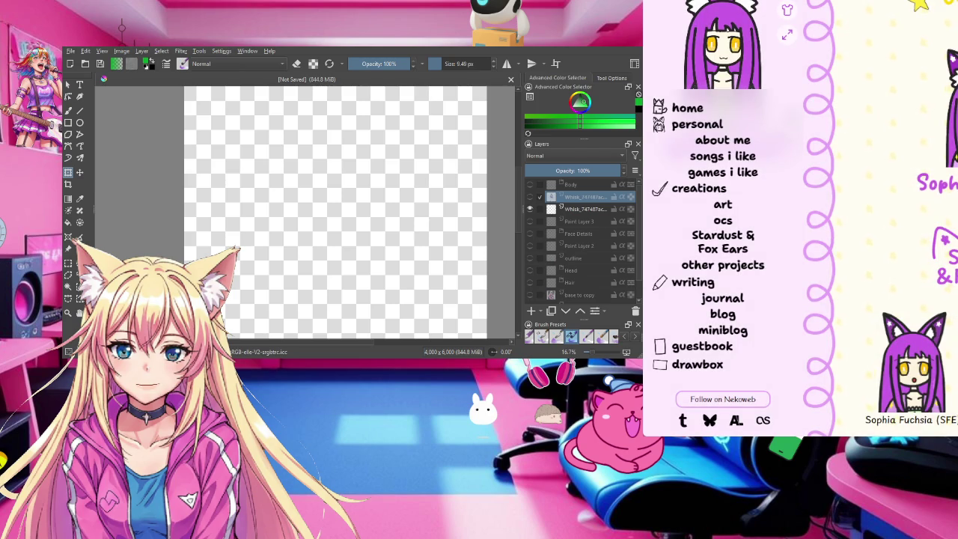
scroll(898, 75, "down", 5)
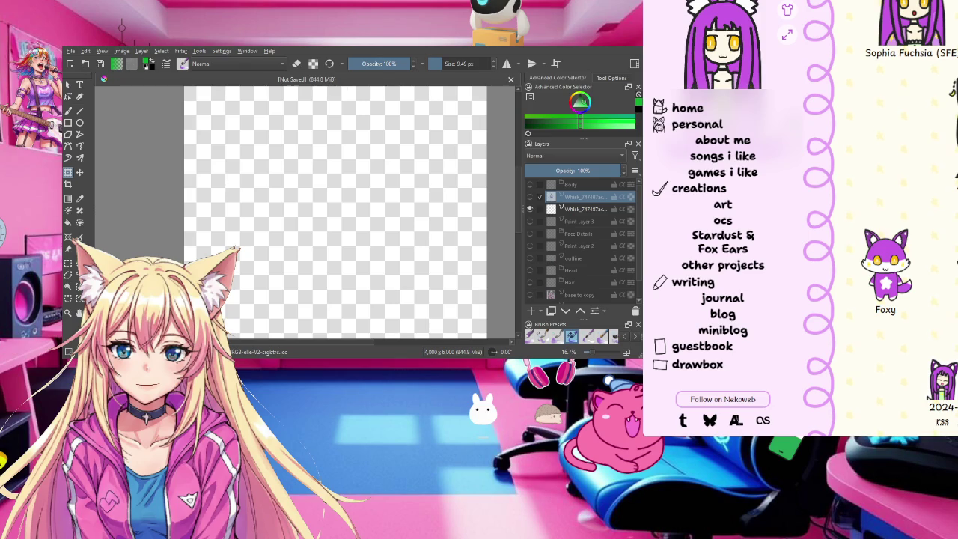
key("ctrl+Tab")
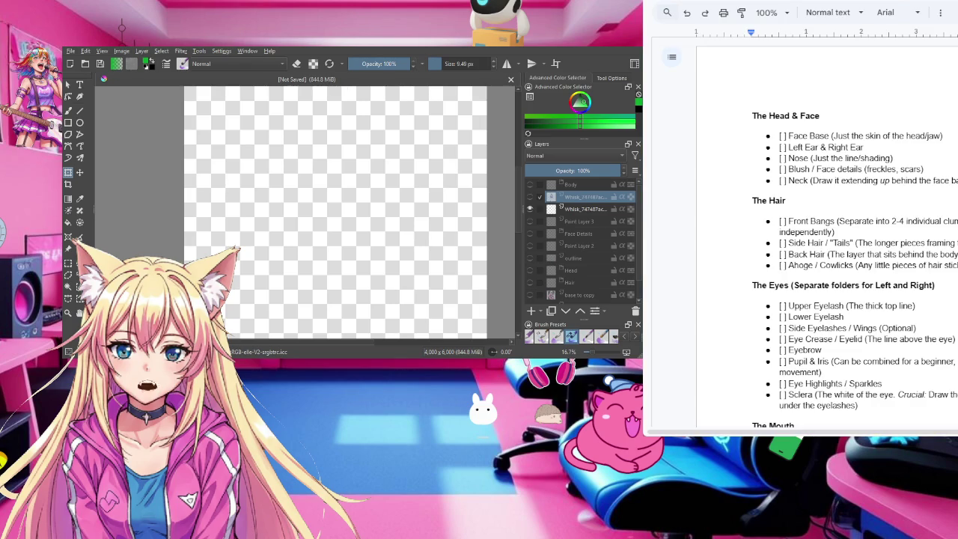
Step: Back on WhirrFox, scroll through the character's pronouns, age, height and likes
key("ctrl+shift+Tab")
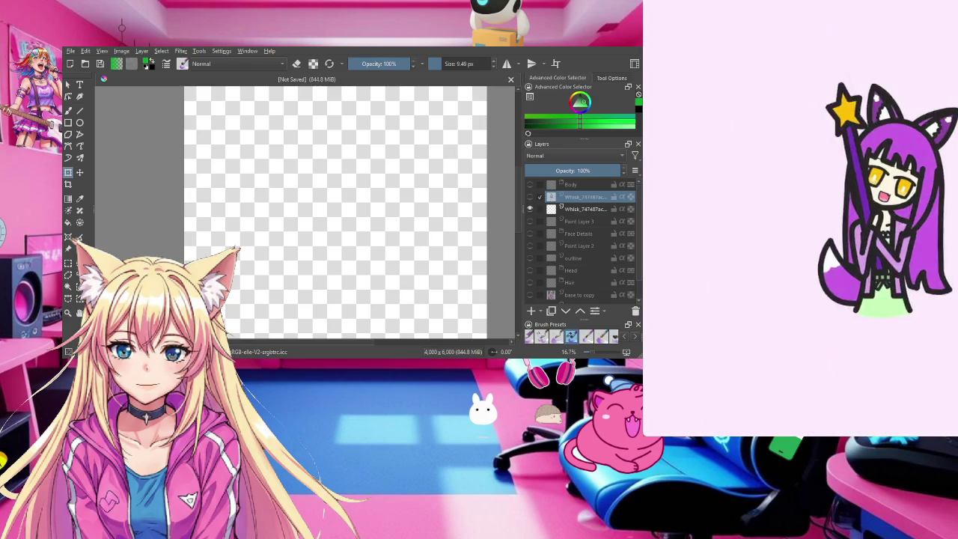
scroll(899, 224, "down", 5)
scroll(898, 225, "down", 4)
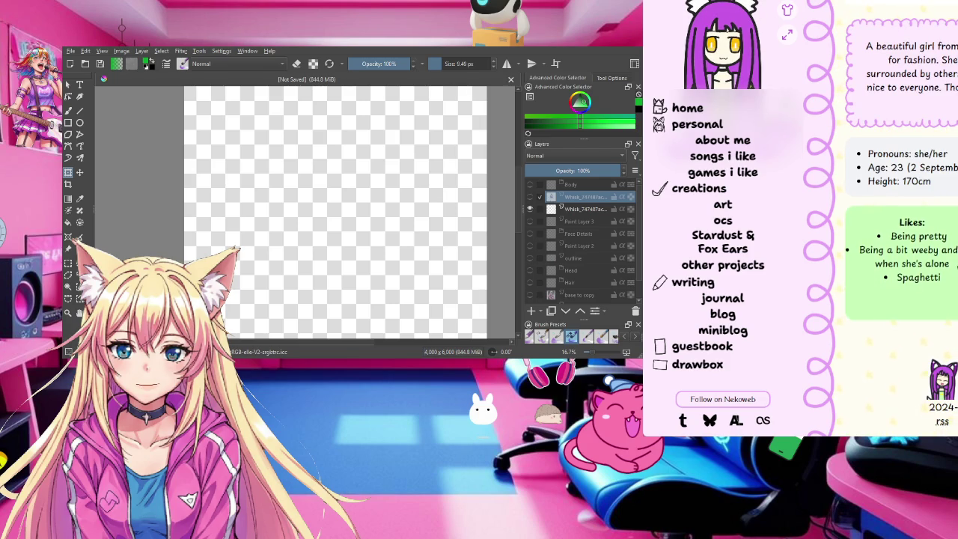
scroll(898, 224, "up", 5)
scroll(898, 224, "up", 4)
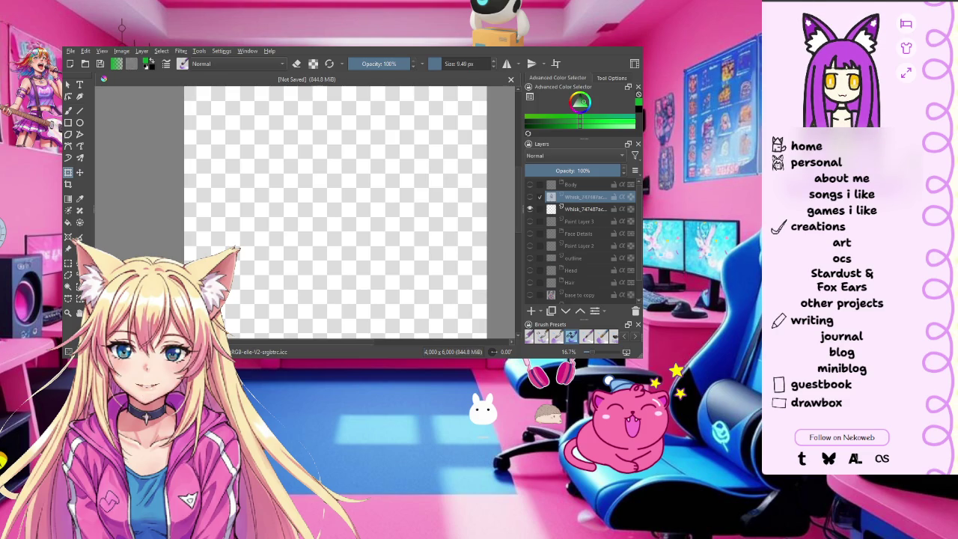
Step: Search Google for 'booth' in a new browser tab
key("ctrl+t")
left_click(905, 166)
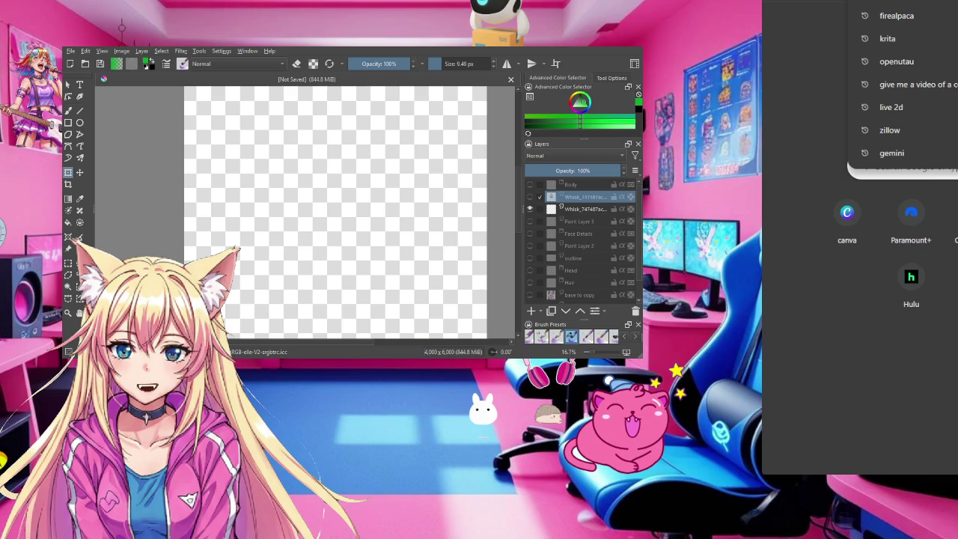
type("boo")
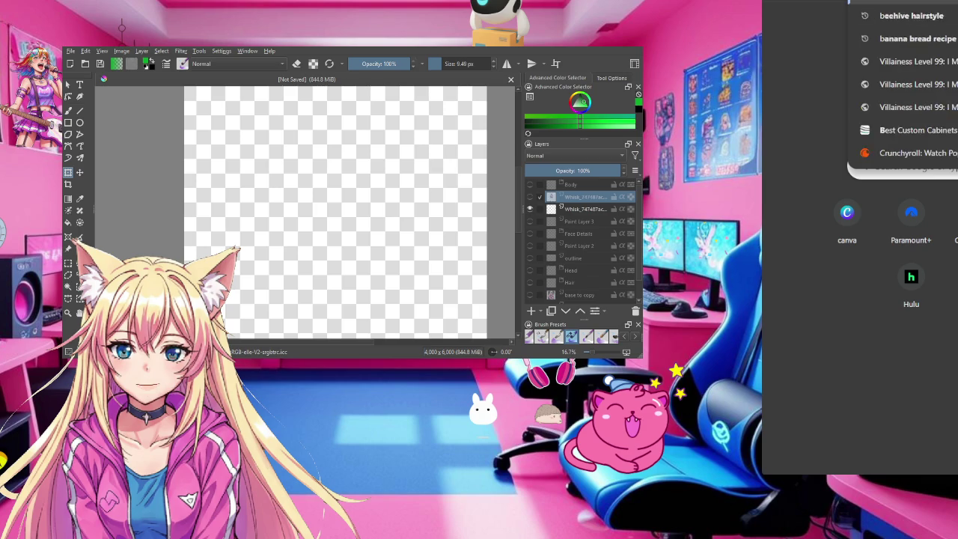
type("th")
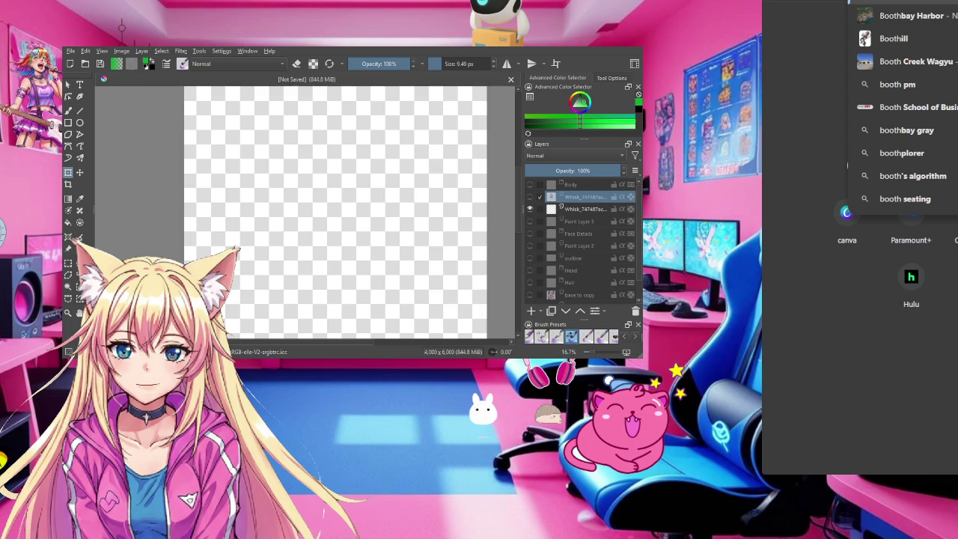
key("Return")
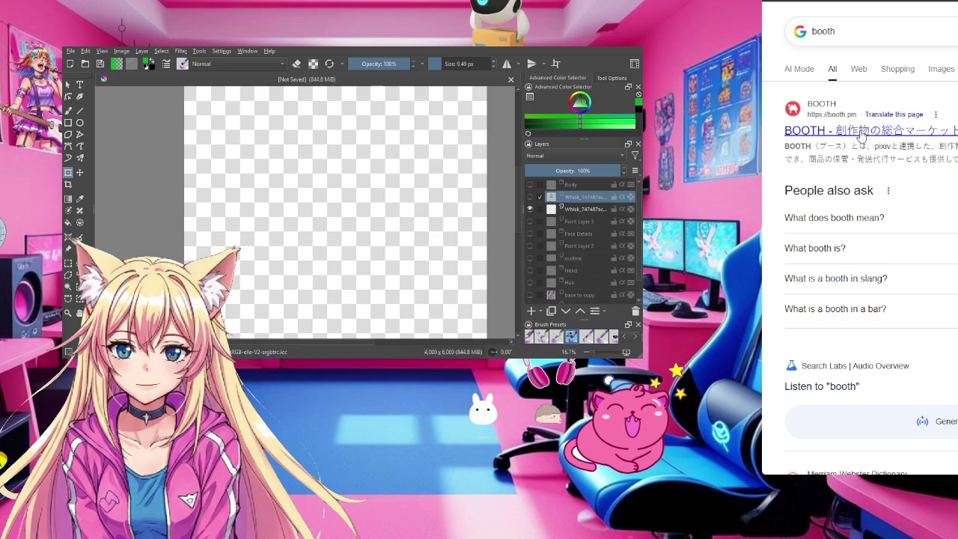
Step: Open BOOTH from the Google results and browse its event banners and category tiles
left_click(861, 136)
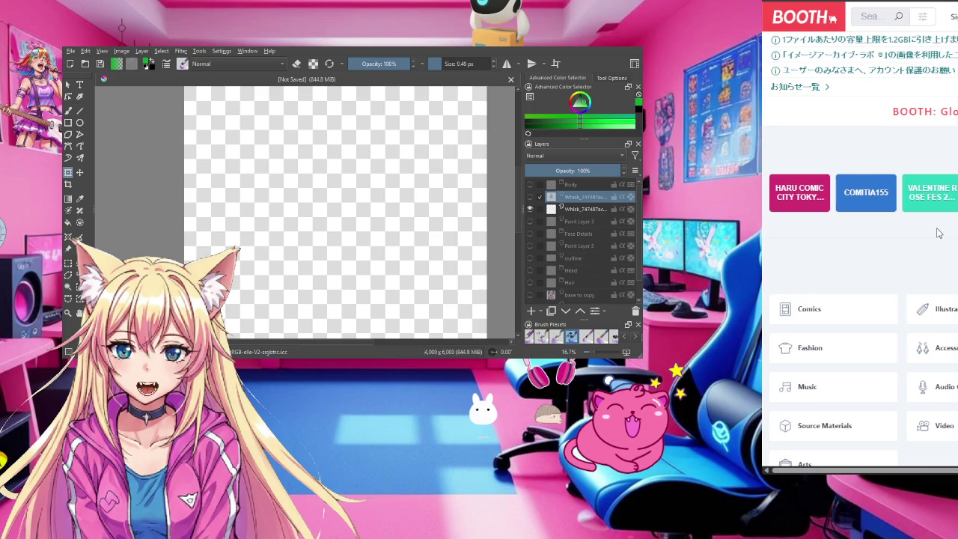
scroll(940, 232, "down", 2)
scroll(940, 233, "down", 1)
scroll(940, 233, "down", 1)
scroll(940, 233, "up", 3)
scroll(940, 233, "up", 1)
scroll(940, 233, "down", 1)
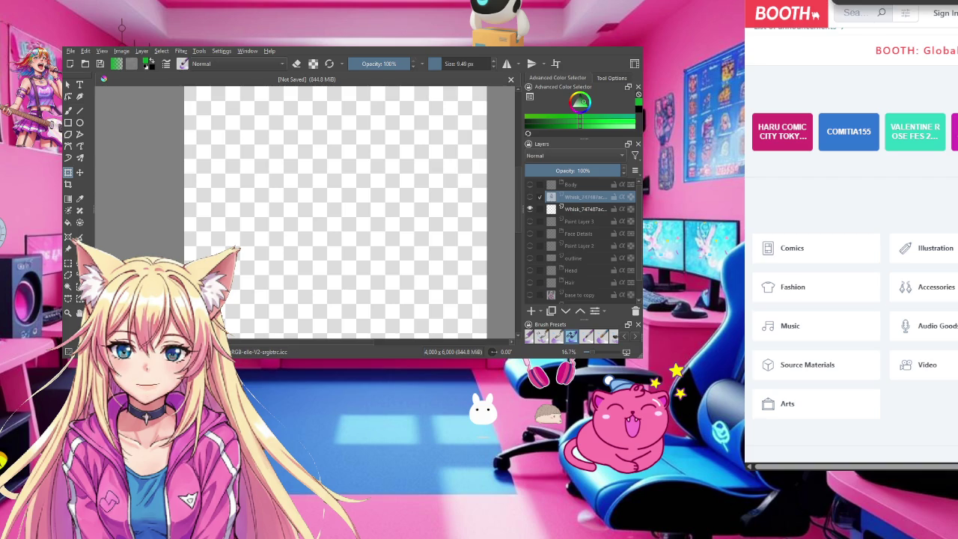
Step: Go to nekoweb from the address bar and widen the browser window
type("m")
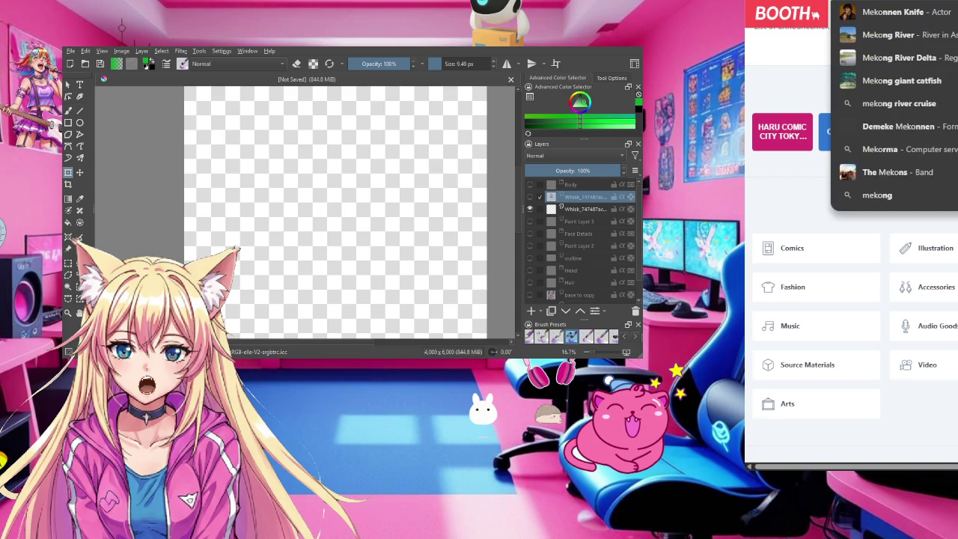
key("BackSpace")
type("neko")
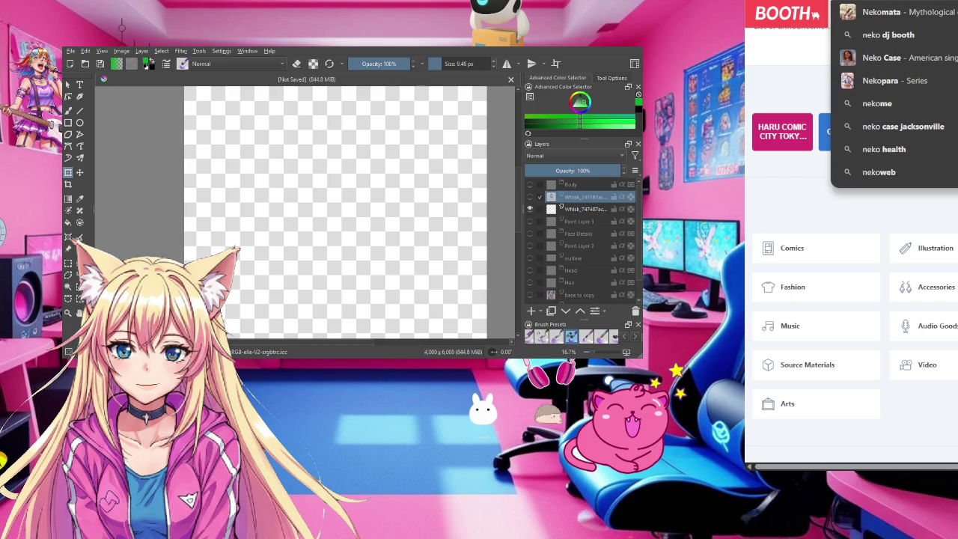
type("web")
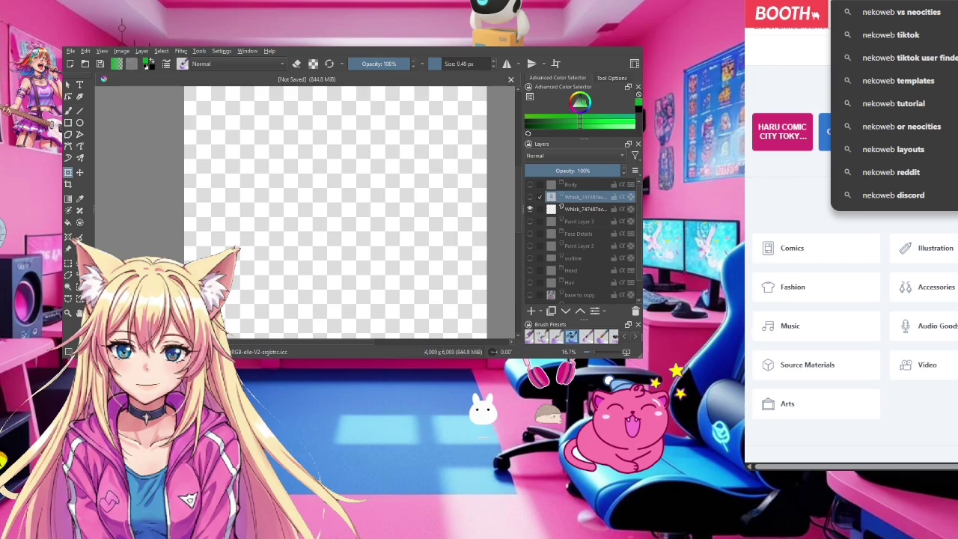
key("Return")
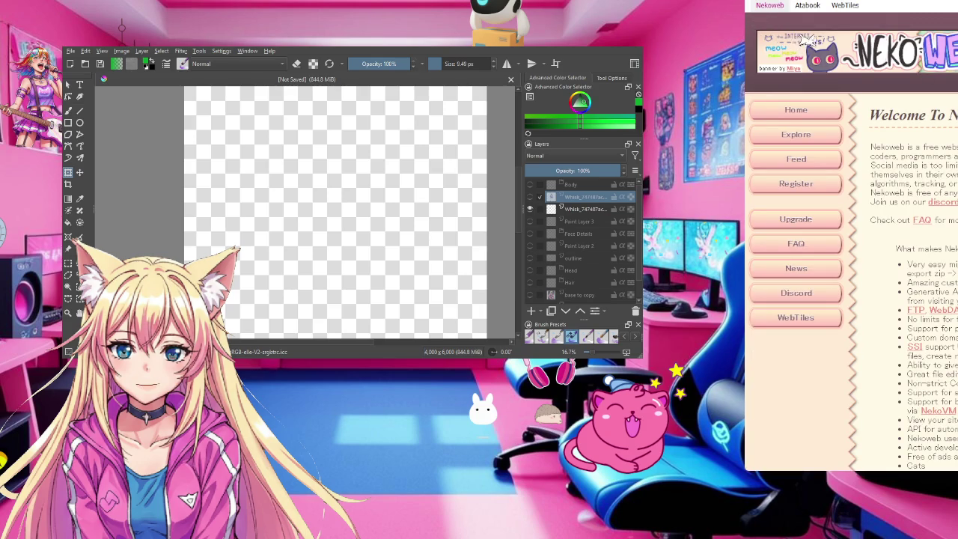
left_click_drag(745, 224, 467, 225)
Step: Look over Nekoweb's features and most-followed sites, then open the NEKOZINE 2025 PDF
left_click_drag(375, 49, 153, 75)
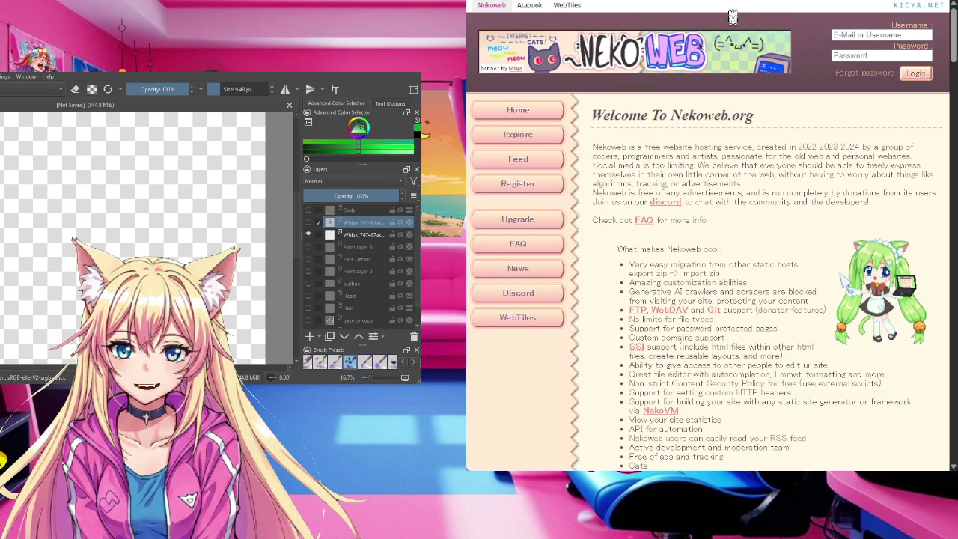
scroll(734, 321, "down", 1)
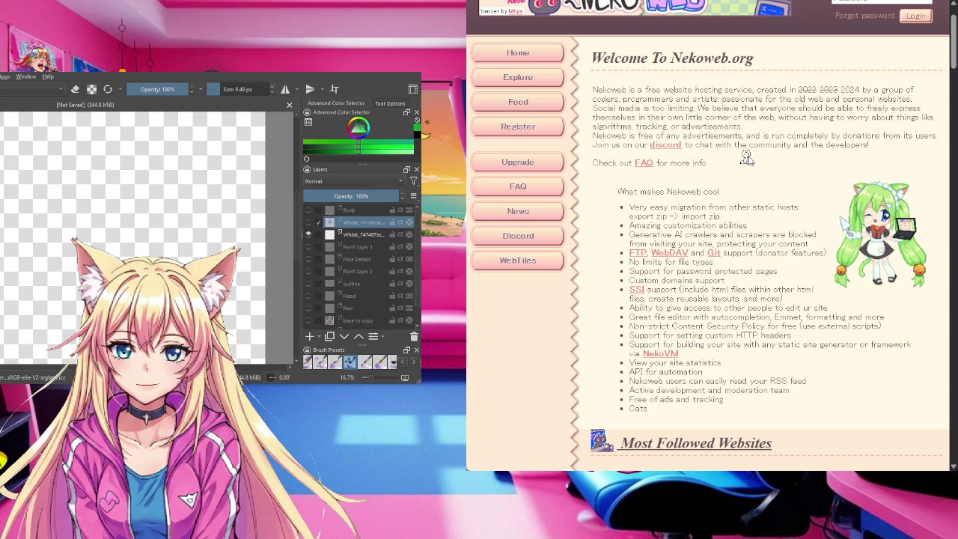
scroll(804, 256, "down", 3)
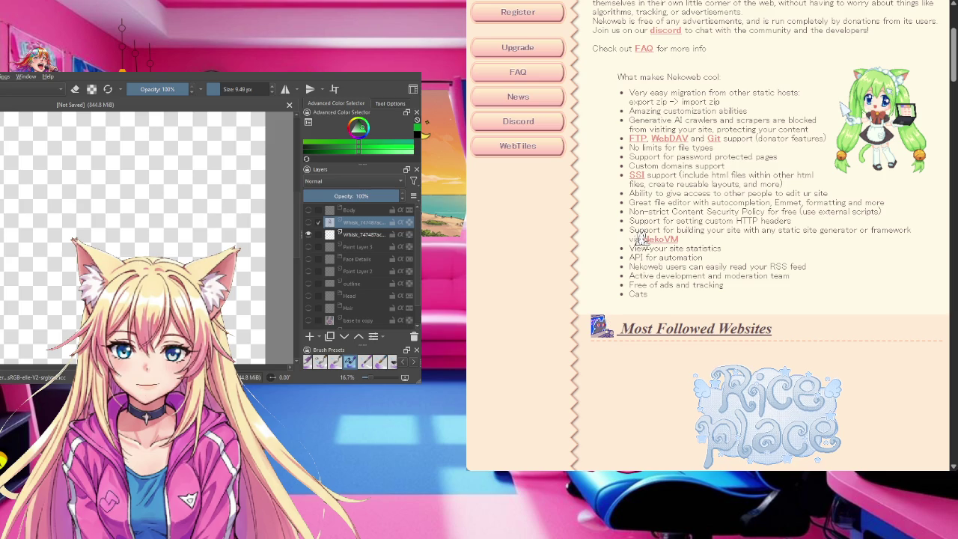
left_click(878, 188)
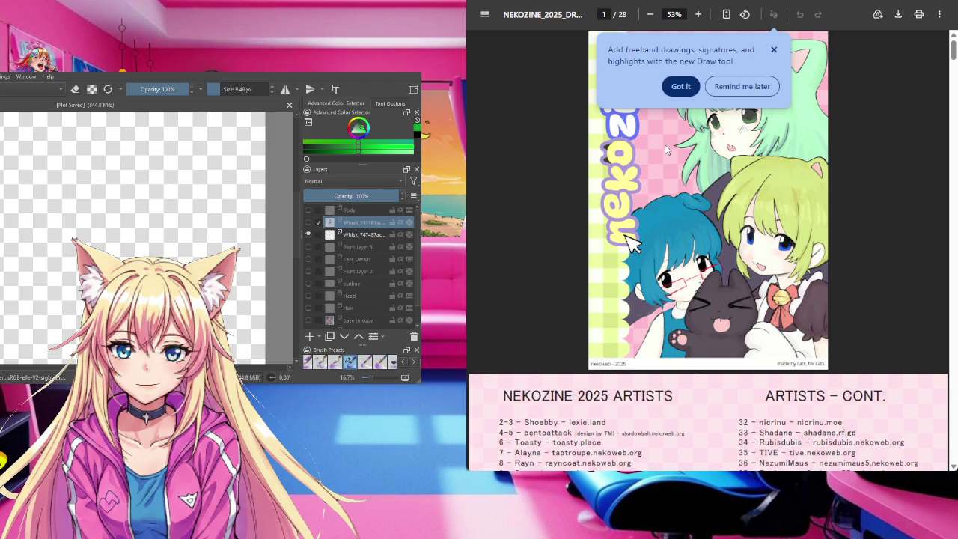
Step: Dismiss the Draw tool notice and view the zine cover and 2025 artists list
left_click(683, 88)
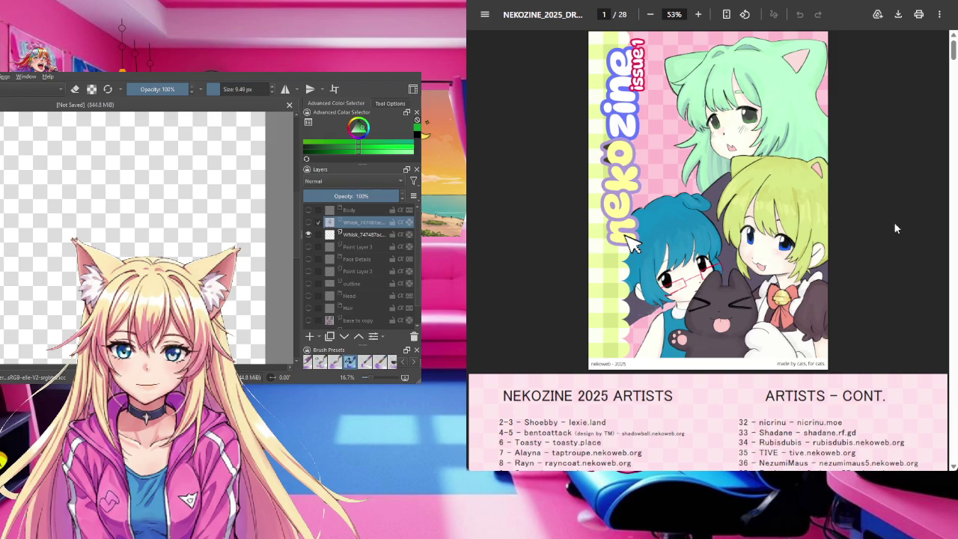
scroll(894, 222, "down", 3)
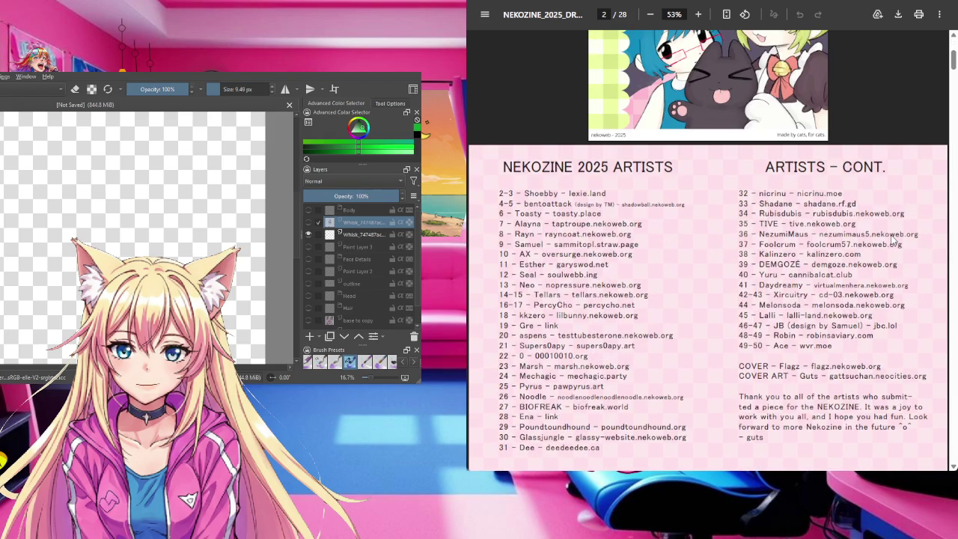
scroll(894, 240, "down", 3)
scroll(849, 238, "down", 3)
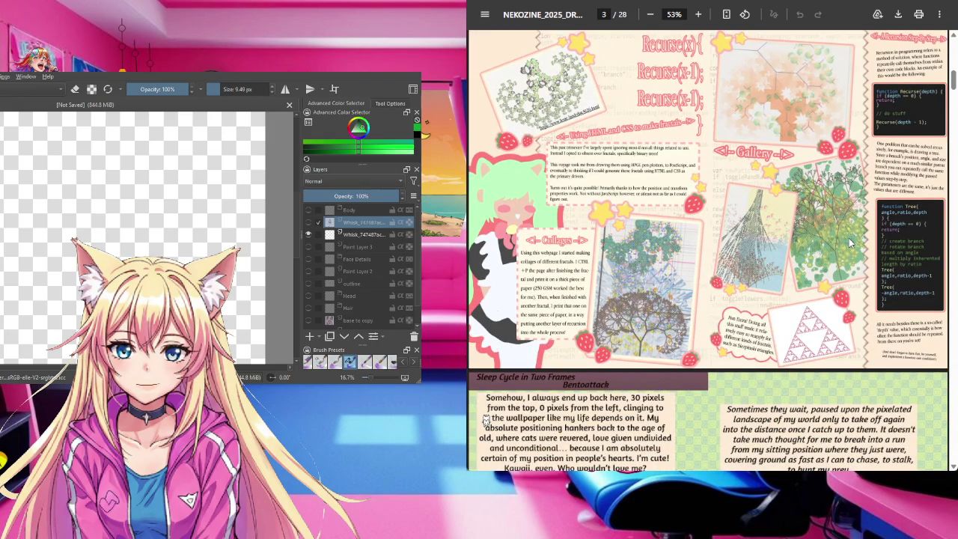
scroll(848, 238, "up", 2)
scroll(849, 238, "up", 3)
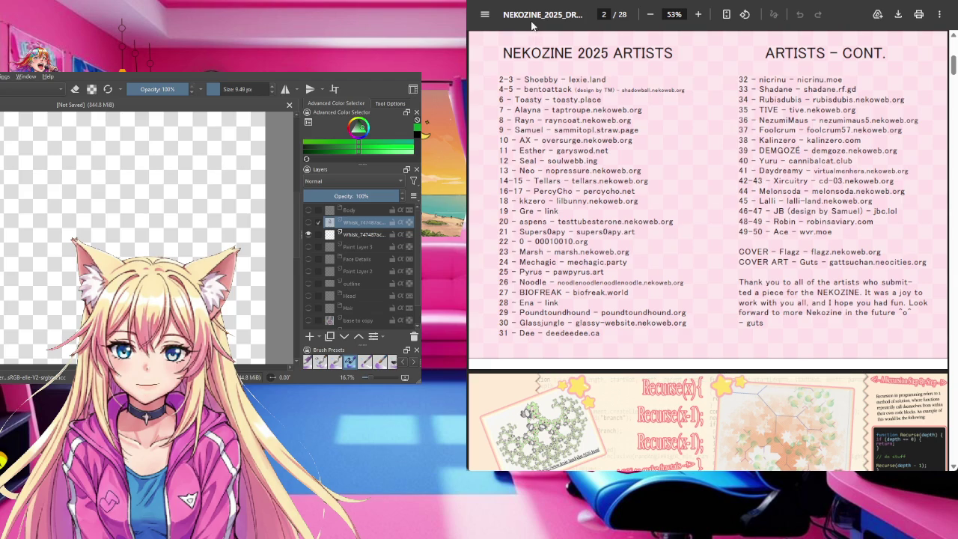
Step: Read on through the fractal and Sleep Cycle pages to page 5
scroll(672, 182, "down", 4)
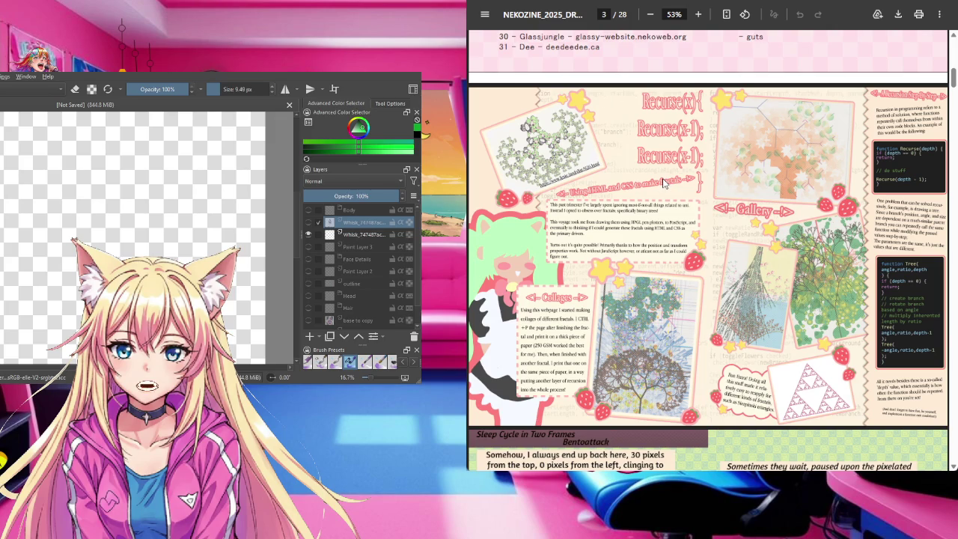
scroll(663, 183, "down", 2)
scroll(662, 178, "down", 3)
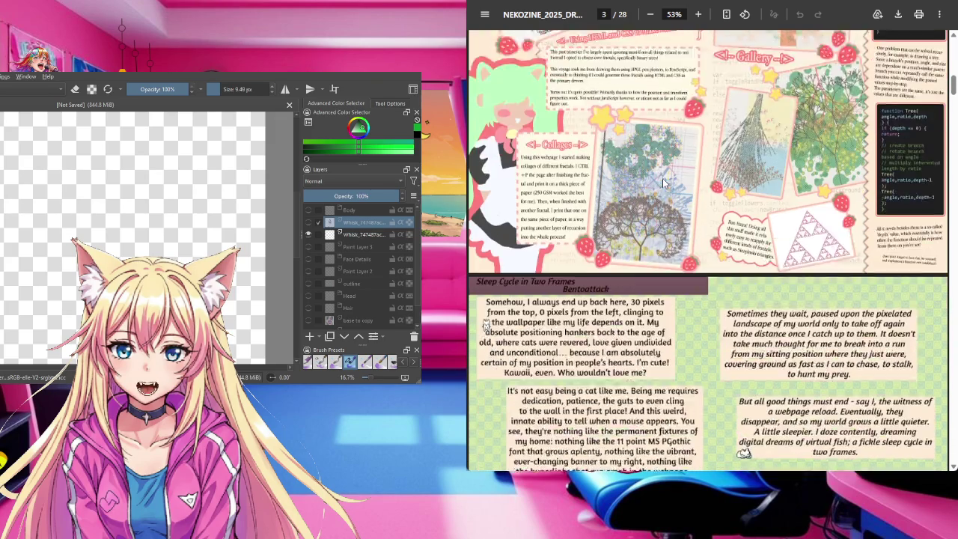
scroll(663, 184, "down", 1)
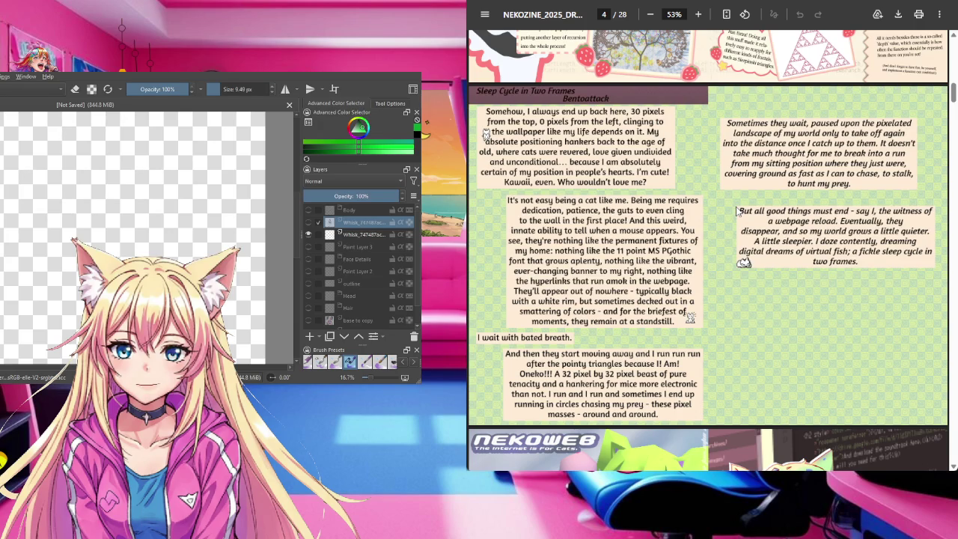
scroll(737, 211, "down", 3)
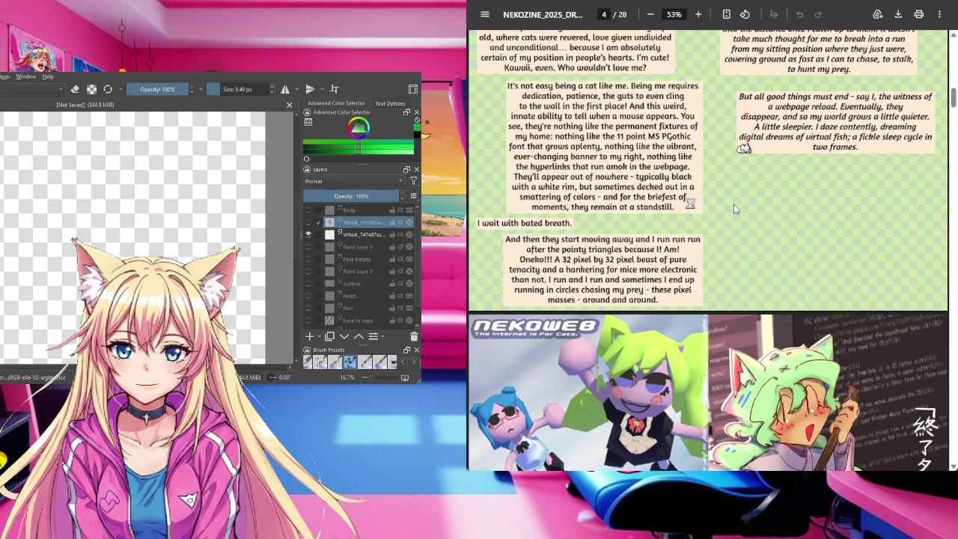
scroll(734, 205, "down", 3)
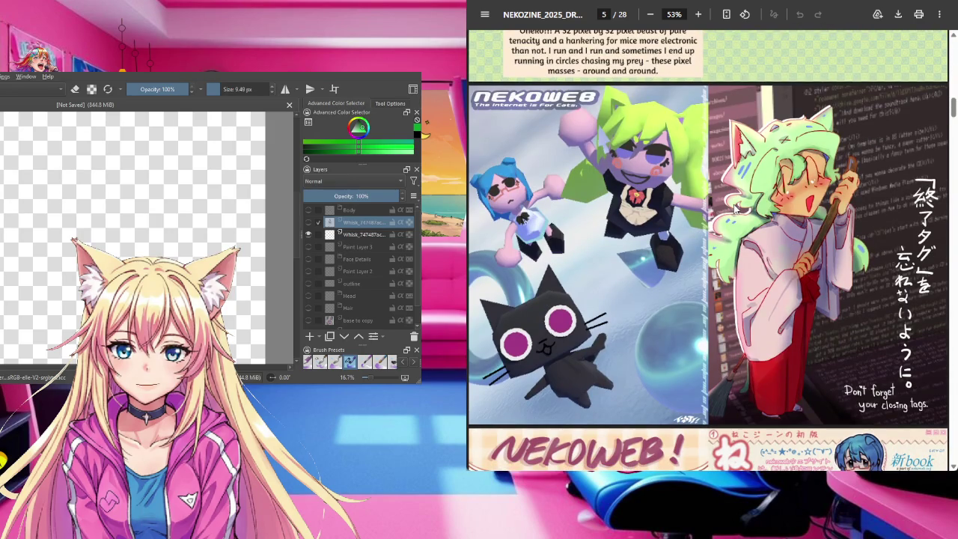
Step: Scroll through the Nekoweb fan-art spreads to 'The Internet is for Cats' on page 9
scroll(734, 210, "down", 3)
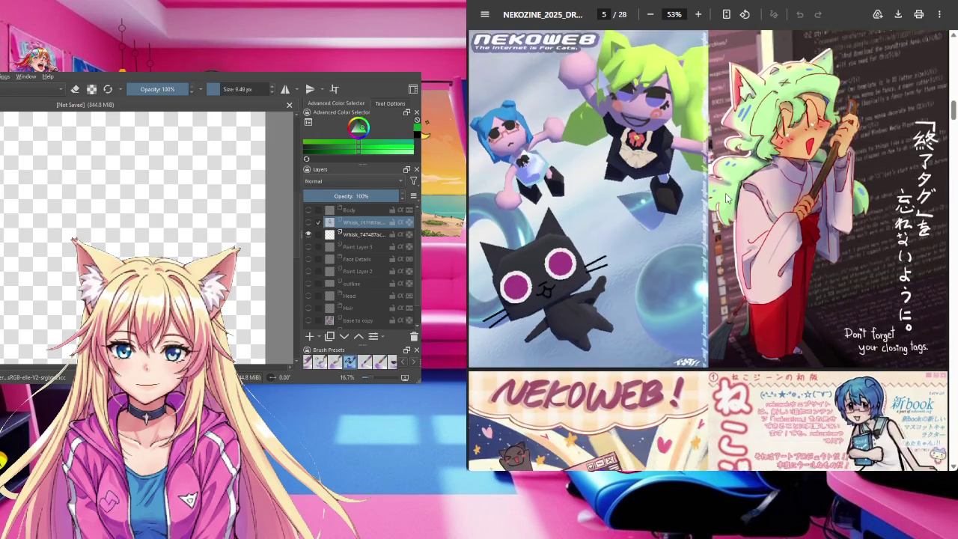
scroll(726, 197, "down", 2)
scroll(726, 197, "down", 3)
scroll(726, 197, "down", 3)
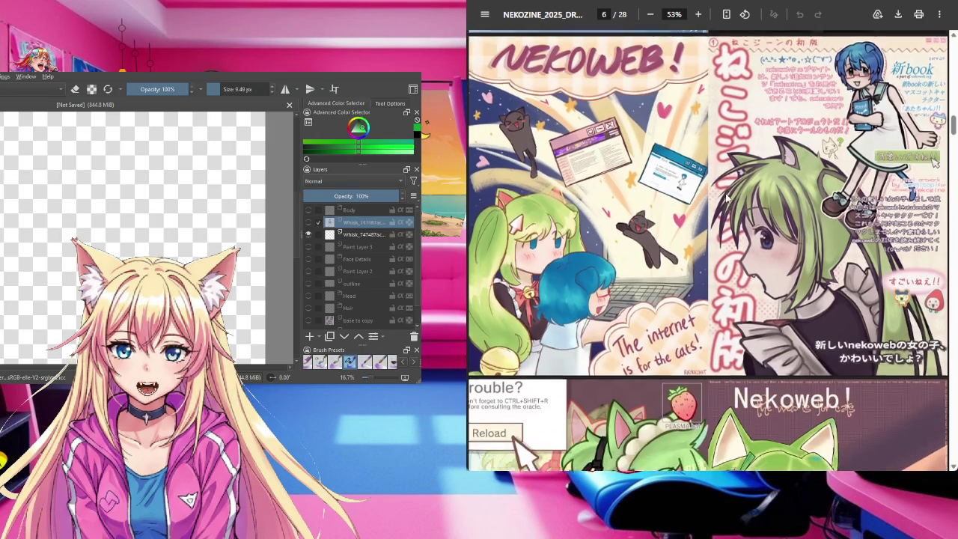
scroll(726, 197, "up", 1)
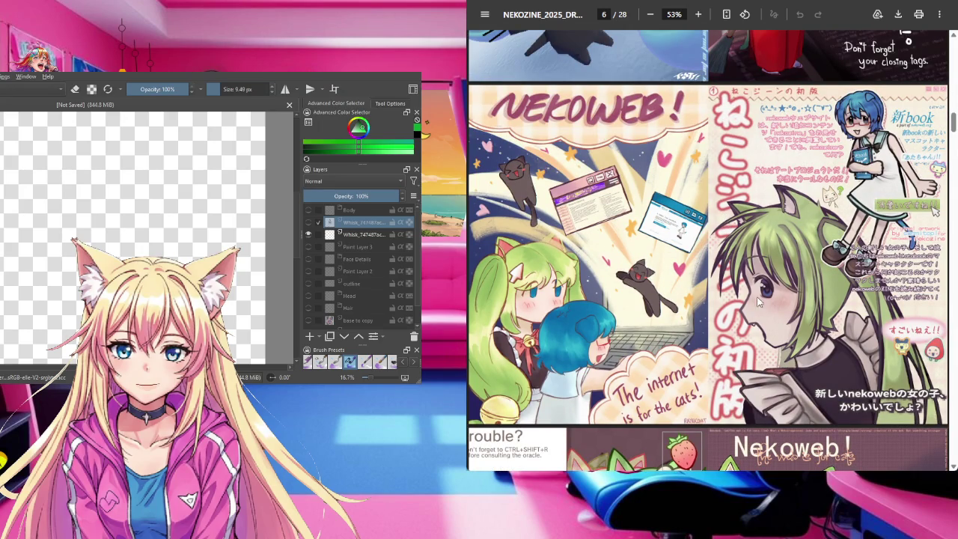
scroll(763, 303, "down", 1)
scroll(764, 303, "down", 3)
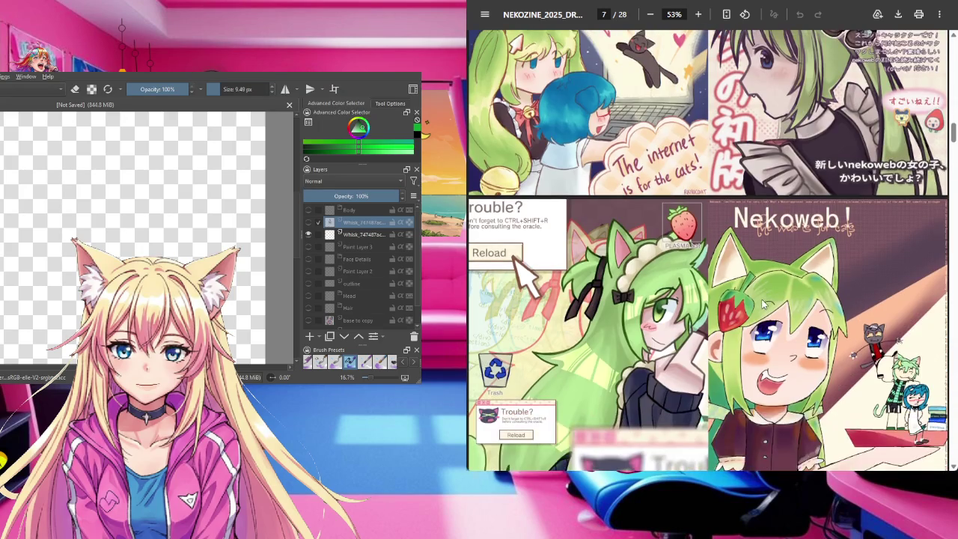
scroll(763, 303, "down", 1)
scroll(763, 303, "down", 1)
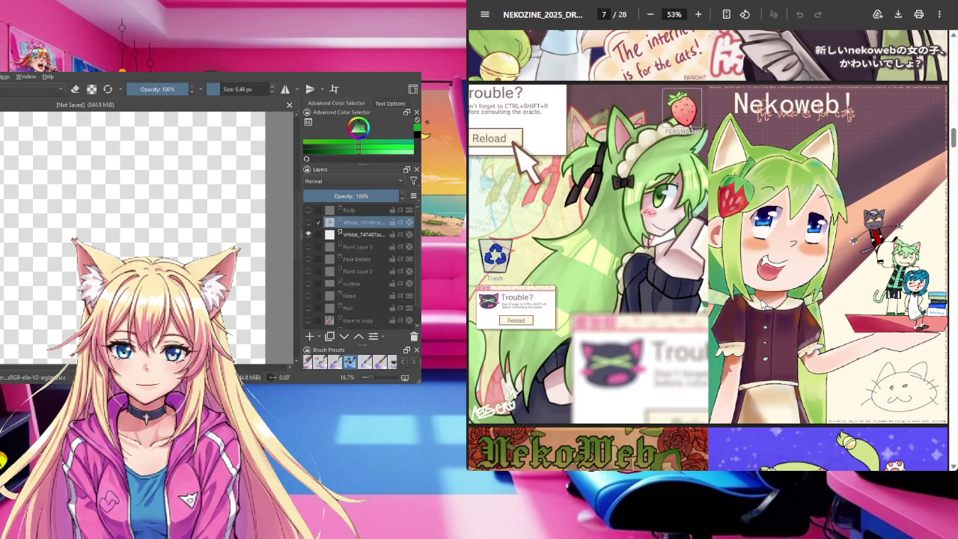
scroll(762, 303, "down", 2)
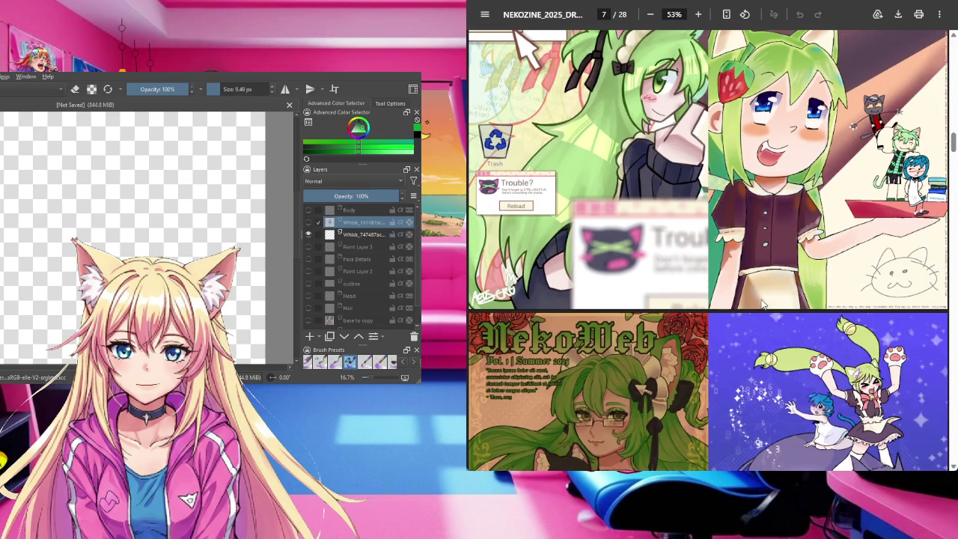
scroll(762, 303, "down", 2)
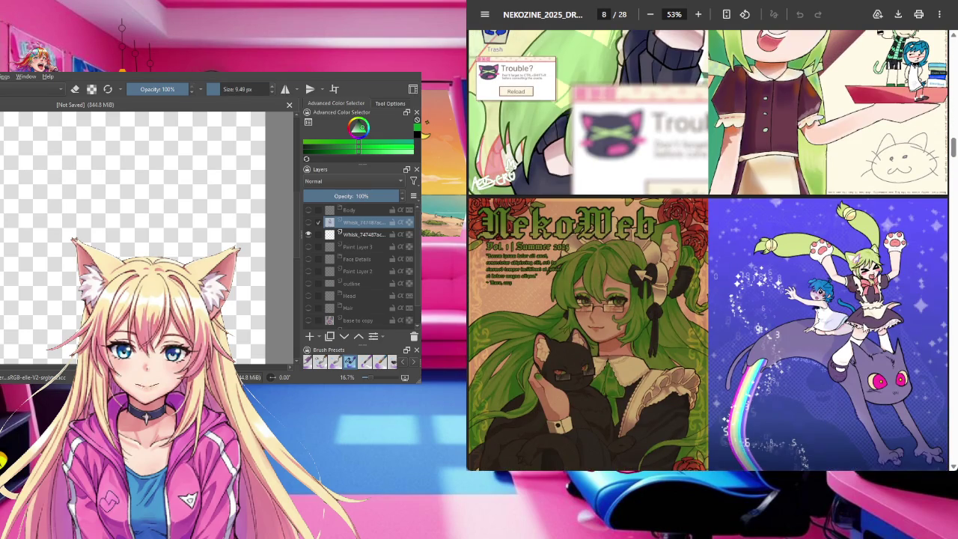
scroll(864, 327, "down", 1)
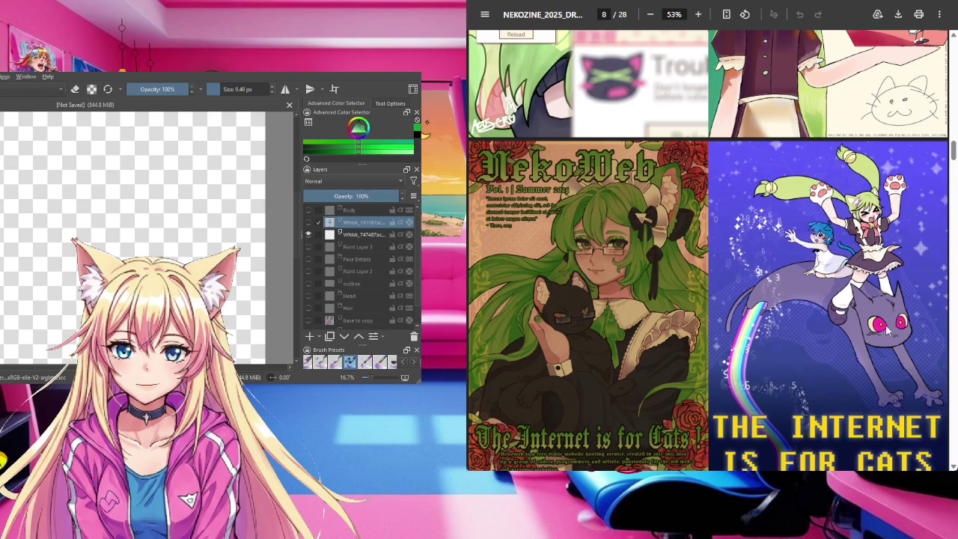
scroll(883, 332, "down", 1)
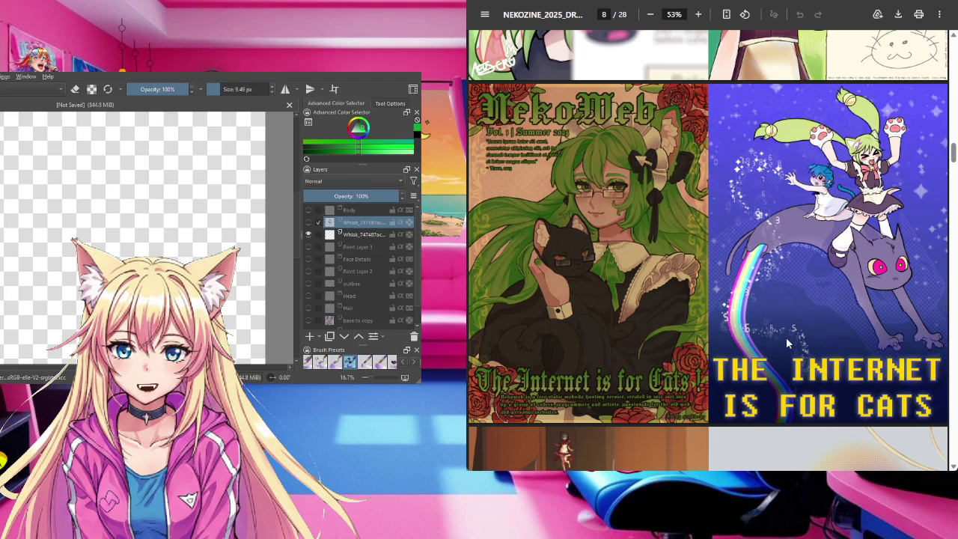
scroll(788, 343, "down", 2)
scroll(787, 343, "down", 3)
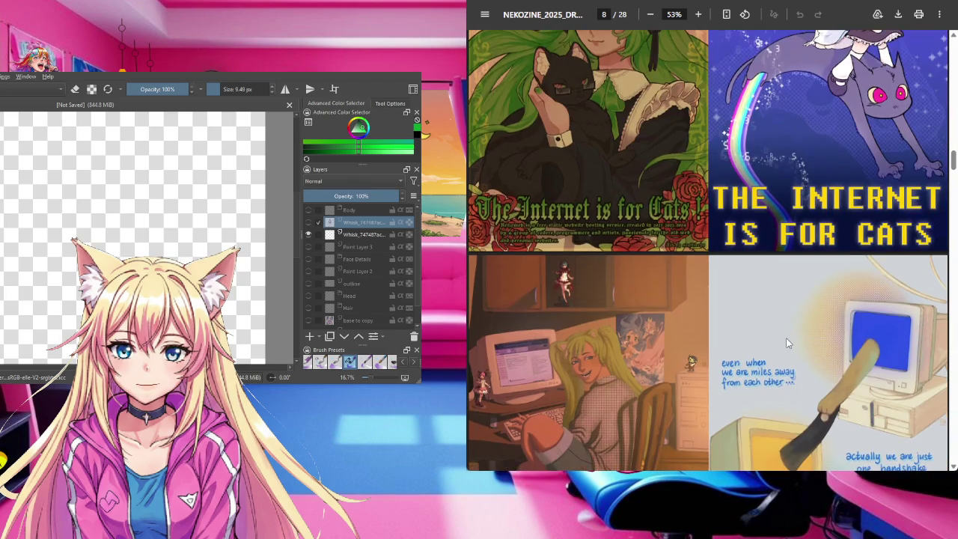
scroll(786, 343, "down", 2)
scroll(793, 351, "down", 2)
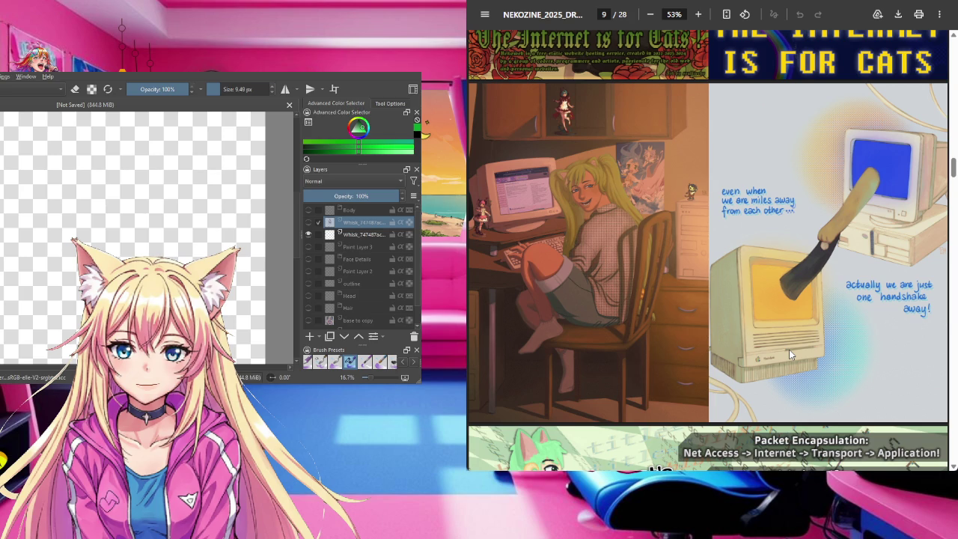
Step: Read the NEKOZINE from the image editing guide to the cat-at-computer artwork on page 18
scroll(723, 293, "down", 3)
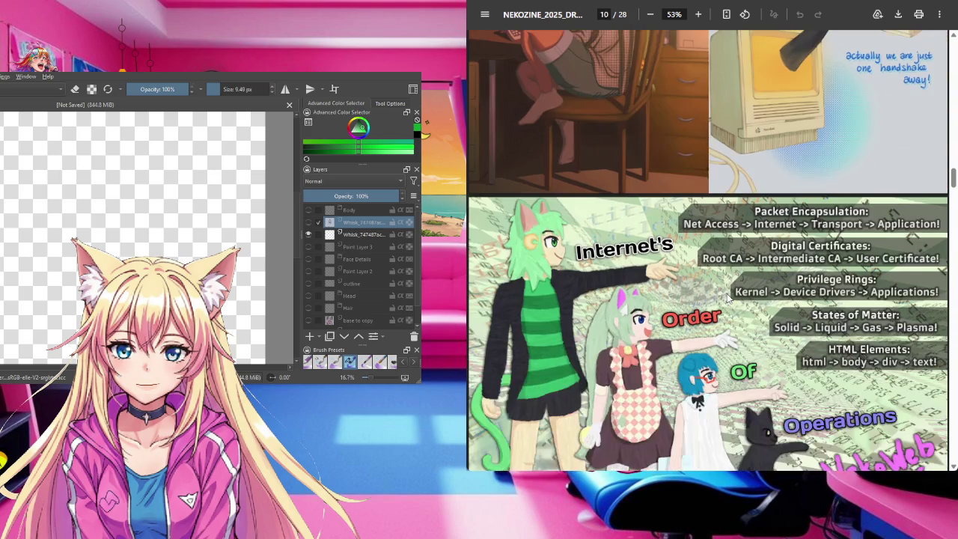
scroll(727, 298, "down", 2)
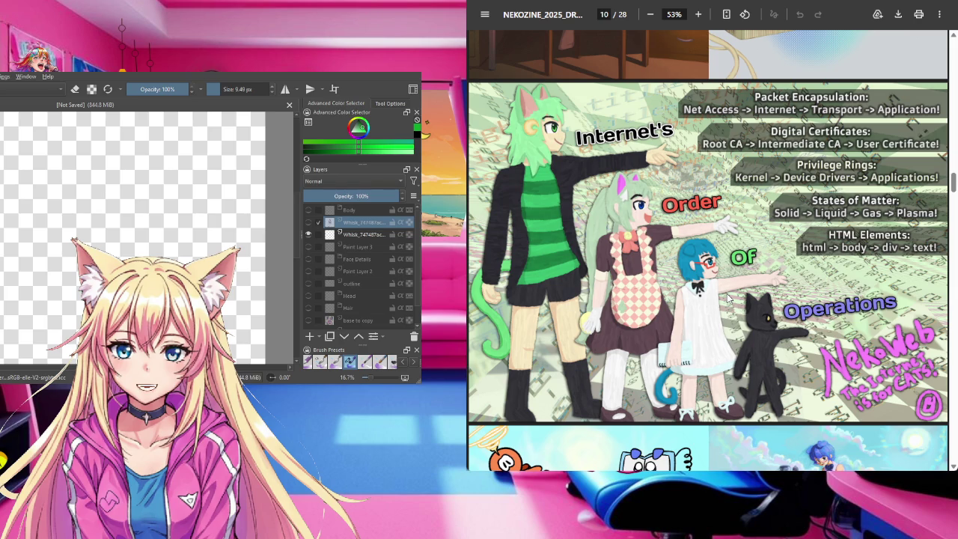
scroll(727, 298, "down", 1)
scroll(727, 297, "down", 1)
scroll(727, 298, "down", 1)
scroll(728, 298, "down", 1)
scroll(727, 294, "down", 1)
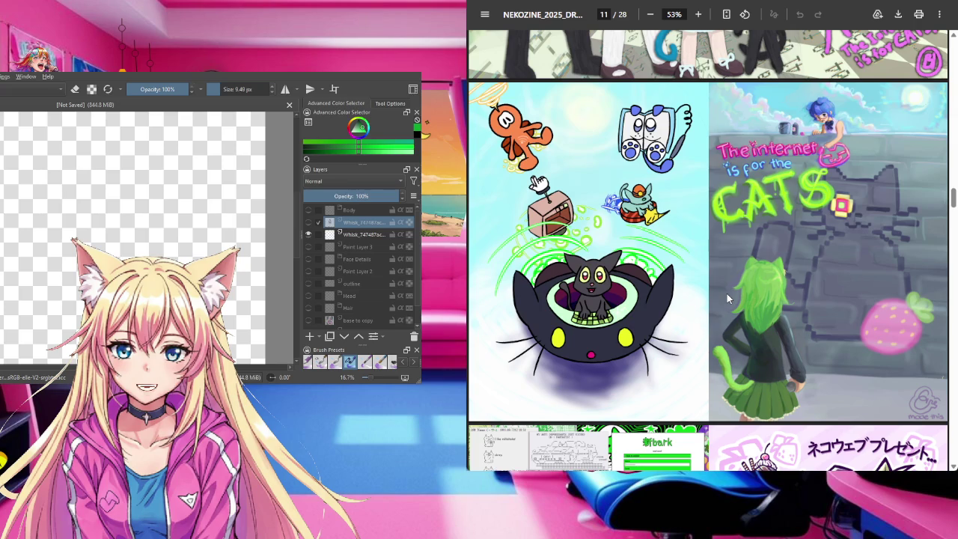
scroll(726, 293, "down", 1)
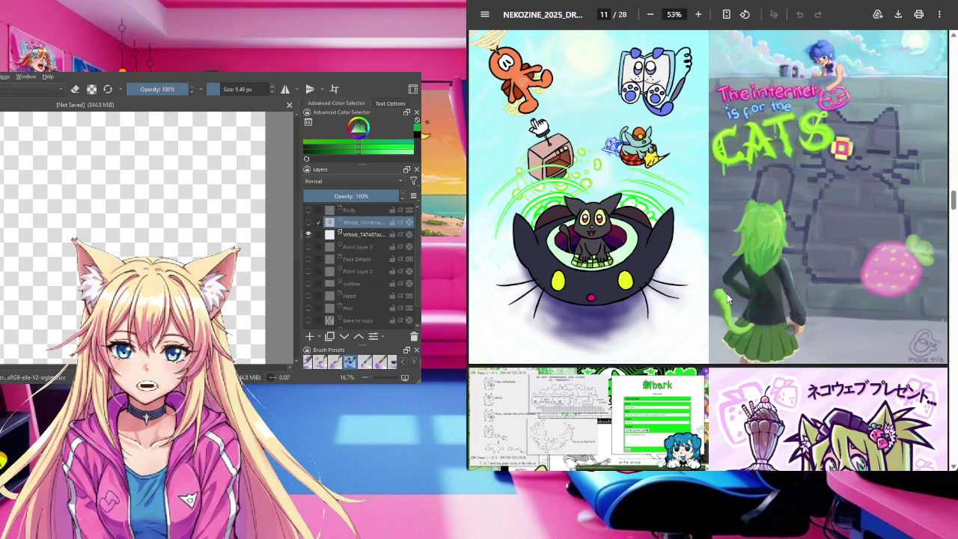
scroll(728, 258, "down", 1)
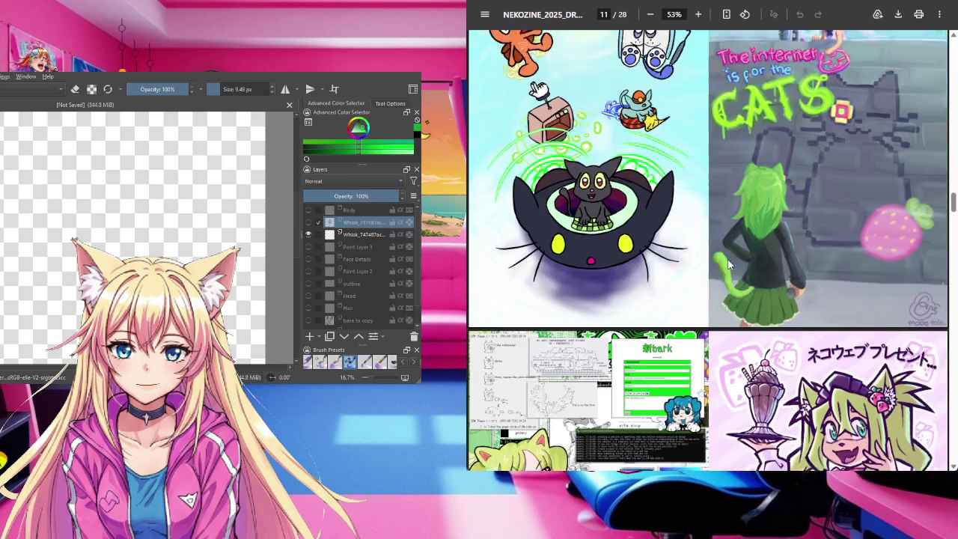
scroll(727, 261, "down", 2)
scroll(727, 264, "down", 1)
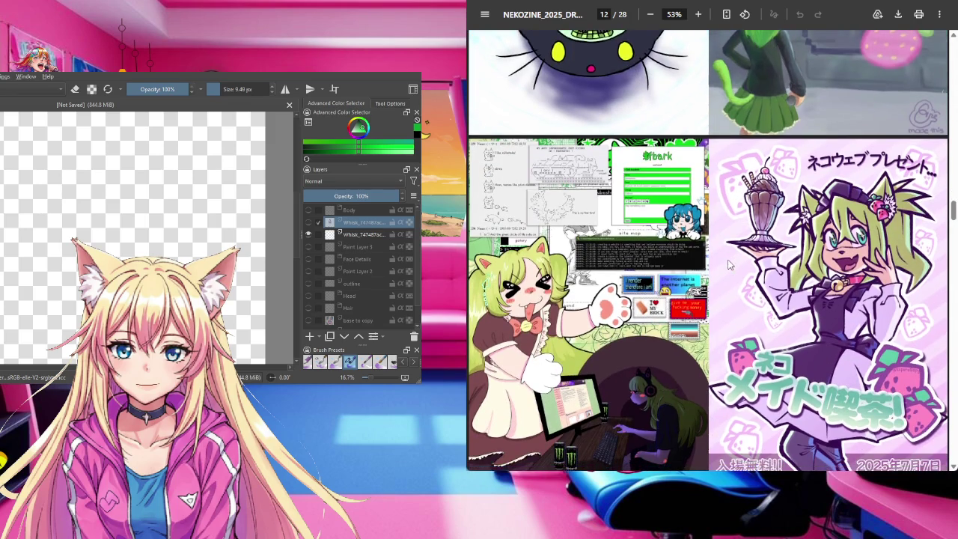
scroll(729, 265, "down", 1)
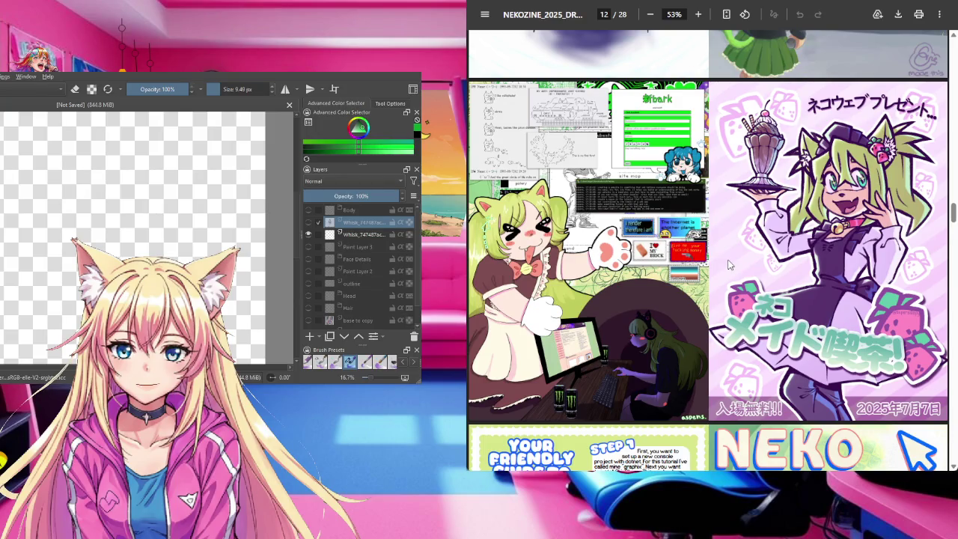
scroll(682, 258, "down", 1)
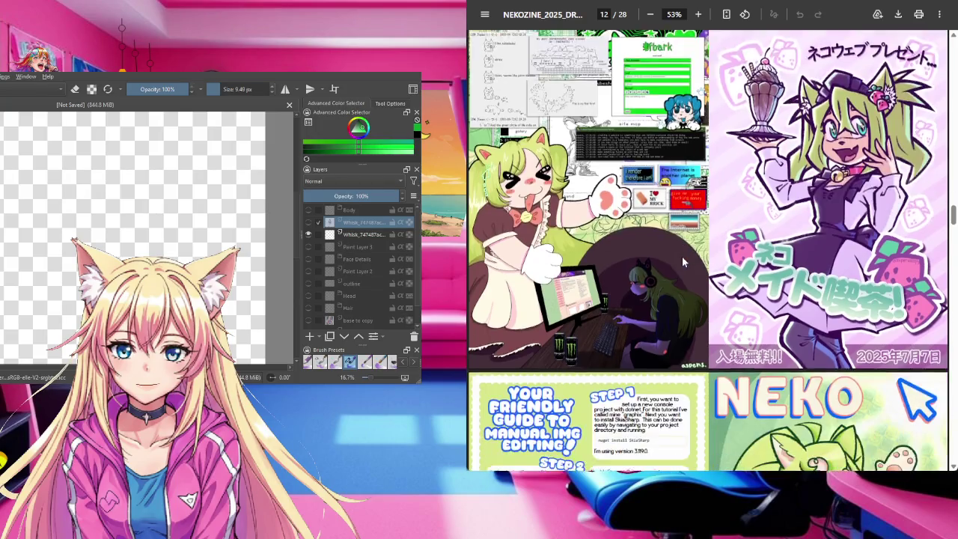
scroll(682, 258, "down", 1)
scroll(681, 258, "down", 1)
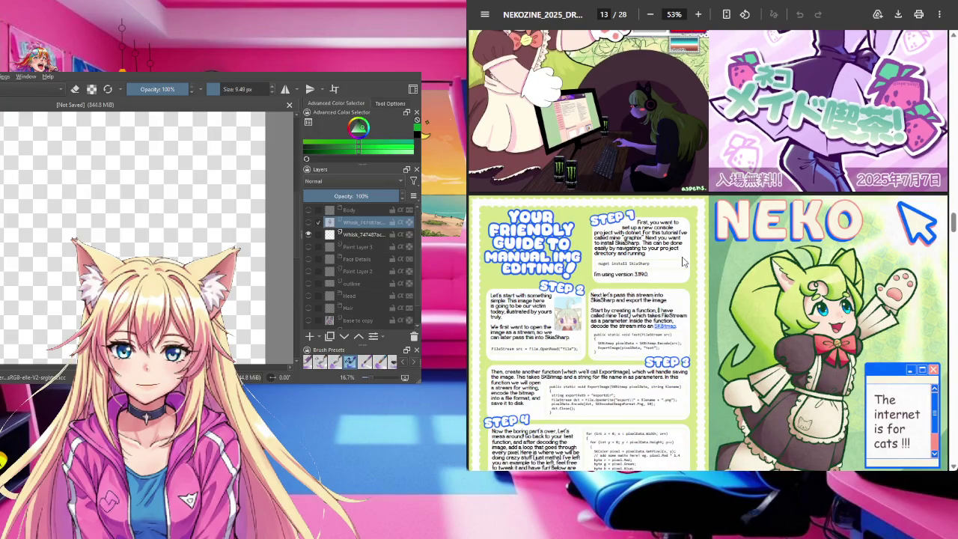
scroll(682, 261, "down", 1)
scroll(712, 300, "down", 1)
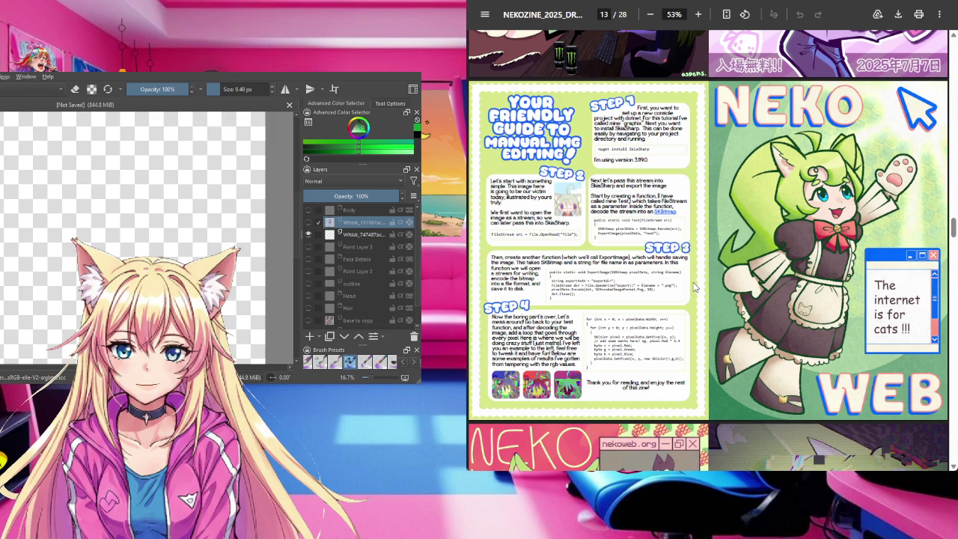
scroll(693, 286, "down", 1)
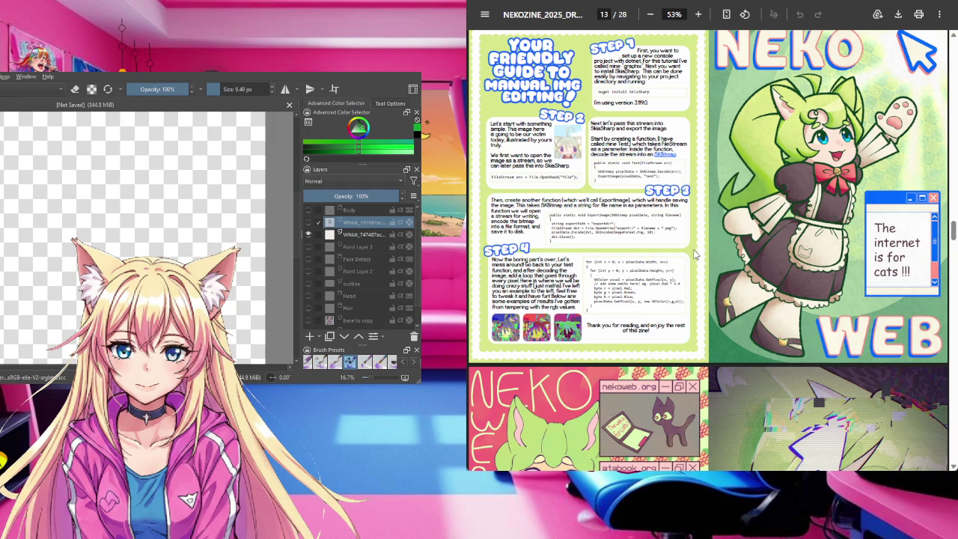
scroll(695, 254, "down", 1)
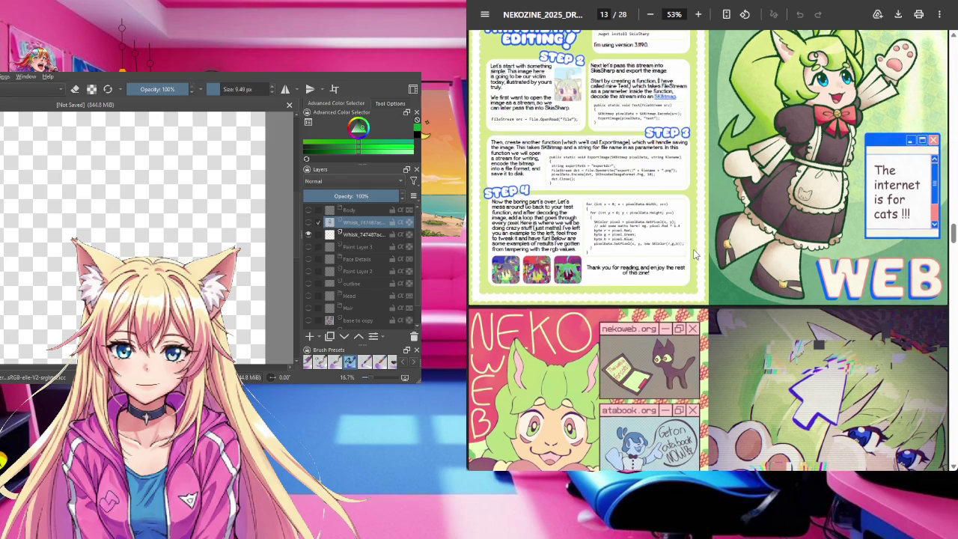
scroll(695, 254, "down", 1)
scroll(694, 255, "up", 2)
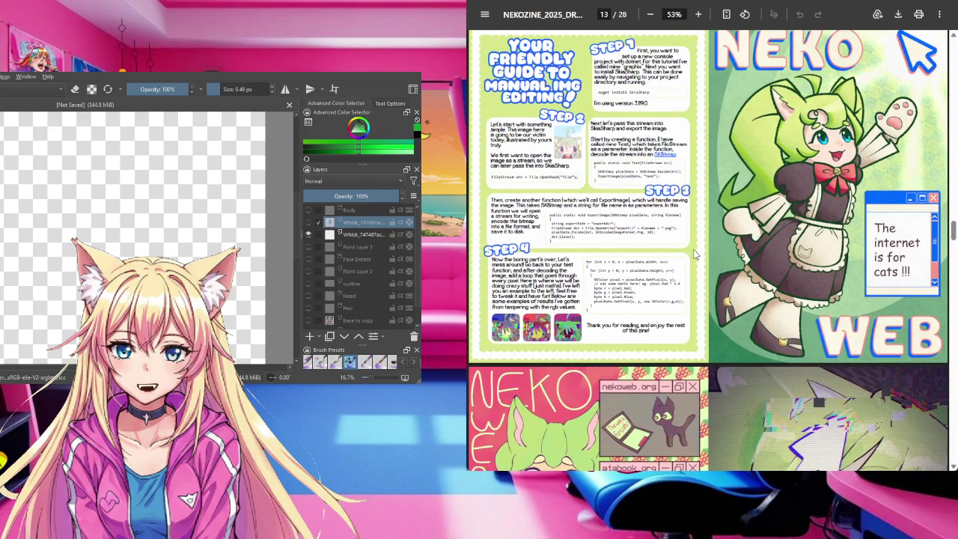
scroll(695, 254, "up", 1)
scroll(694, 255, "down", 3)
scroll(695, 255, "up", 2)
scroll(655, 271, "down", 3)
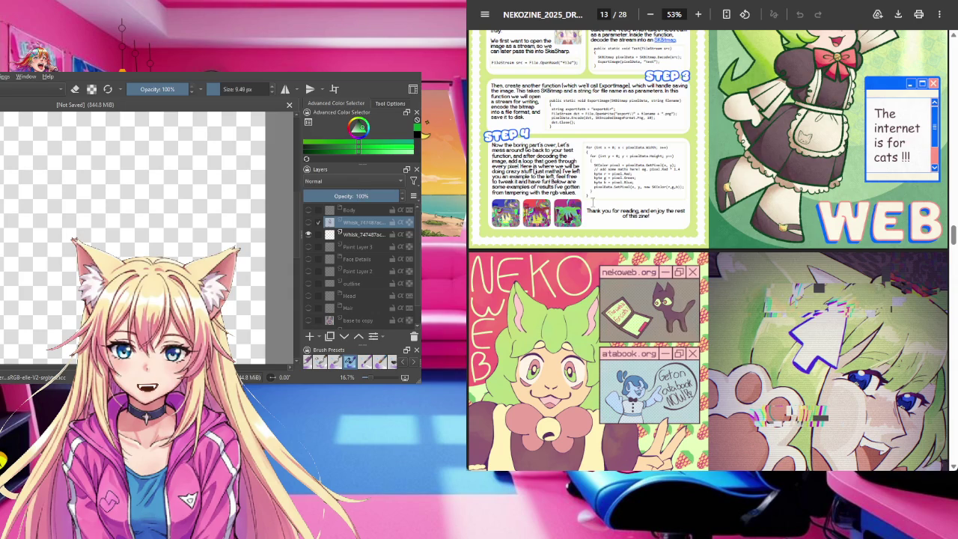
scroll(610, 213, "down", 1)
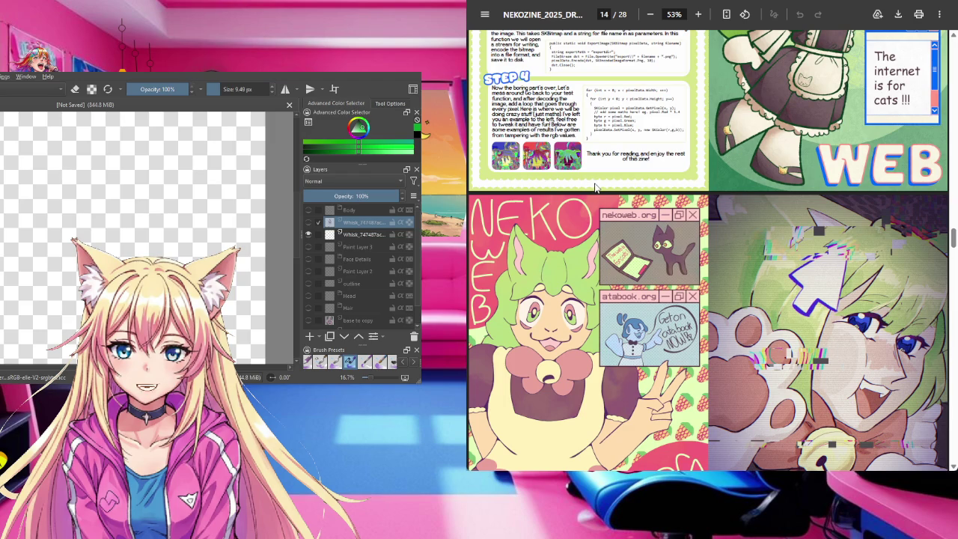
scroll(591, 187, "down", 1)
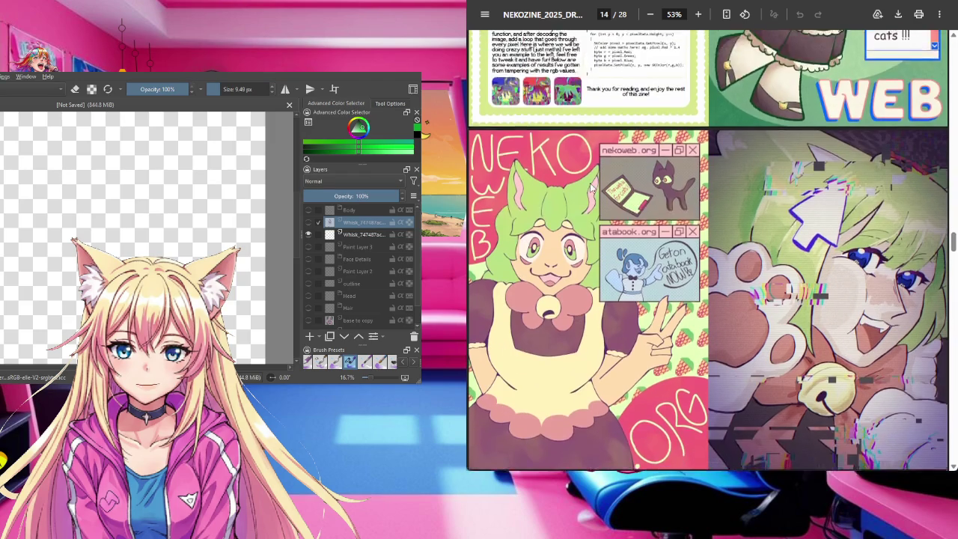
scroll(592, 187, "down", 1)
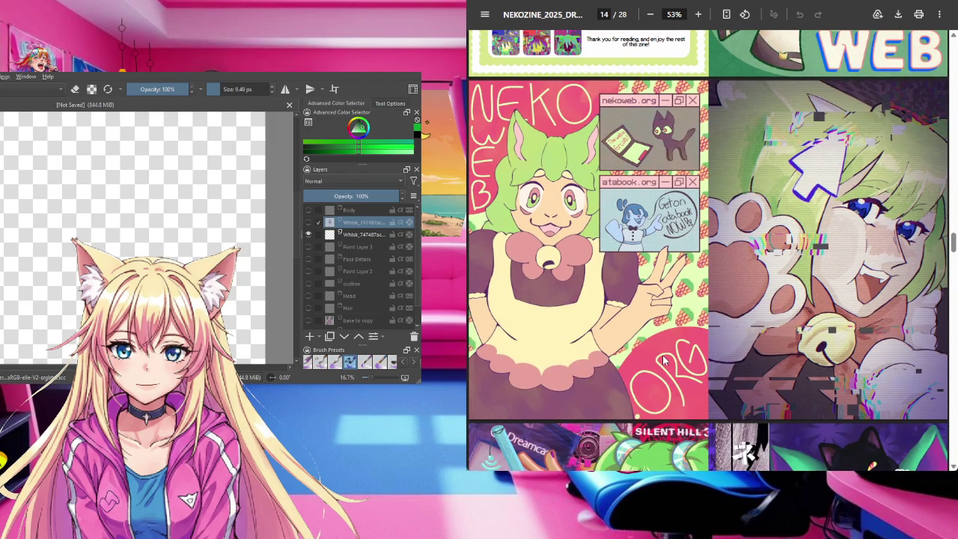
scroll(663, 360, "down", 1)
scroll(663, 361, "down", 2)
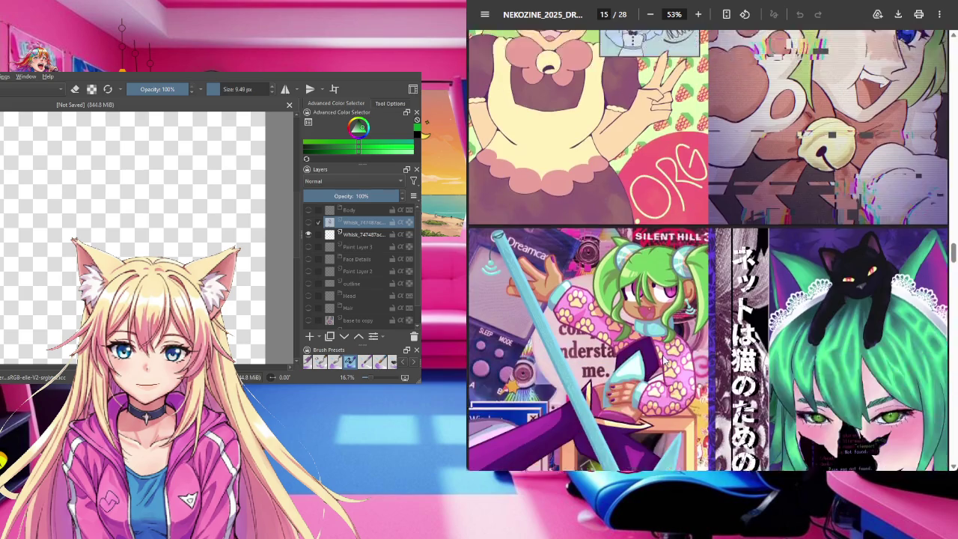
scroll(663, 361, "down", 1)
scroll(663, 361, "down", 2)
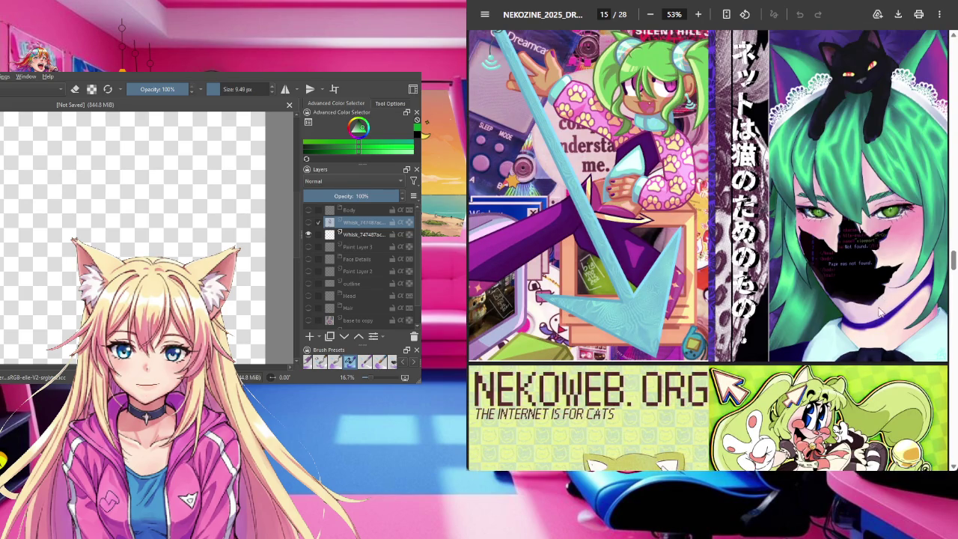
scroll(775, 333, "up", 2)
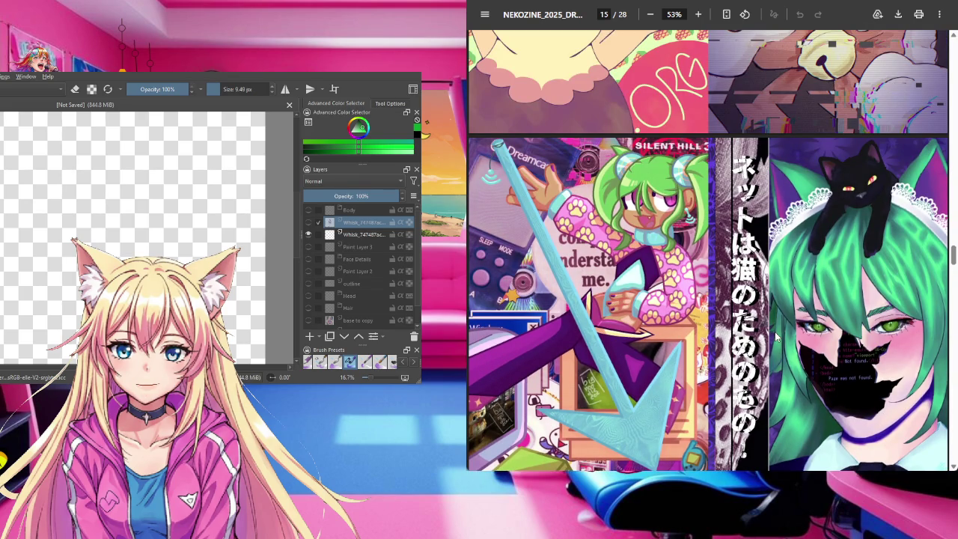
scroll(775, 337, "down", 1)
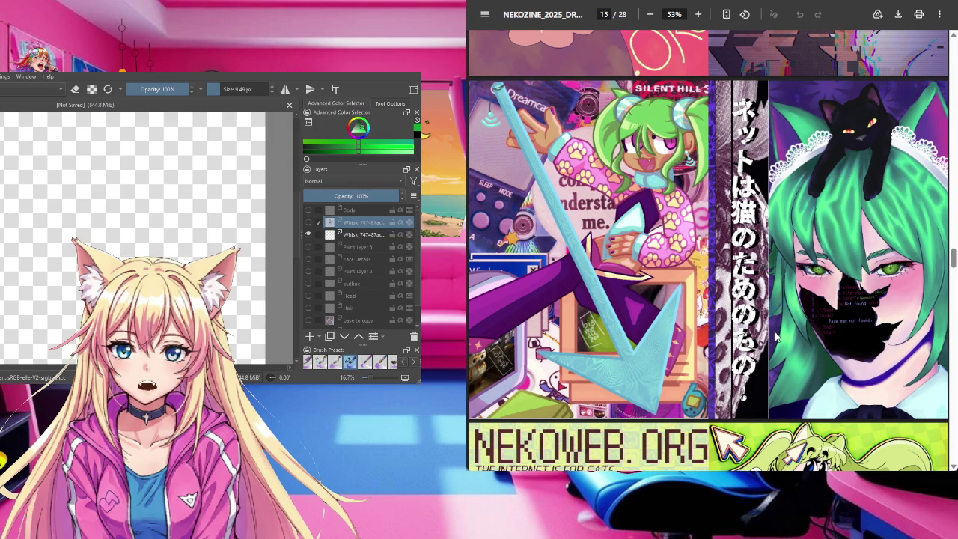
scroll(776, 337, "down", 4)
scroll(775, 336, "down", 1)
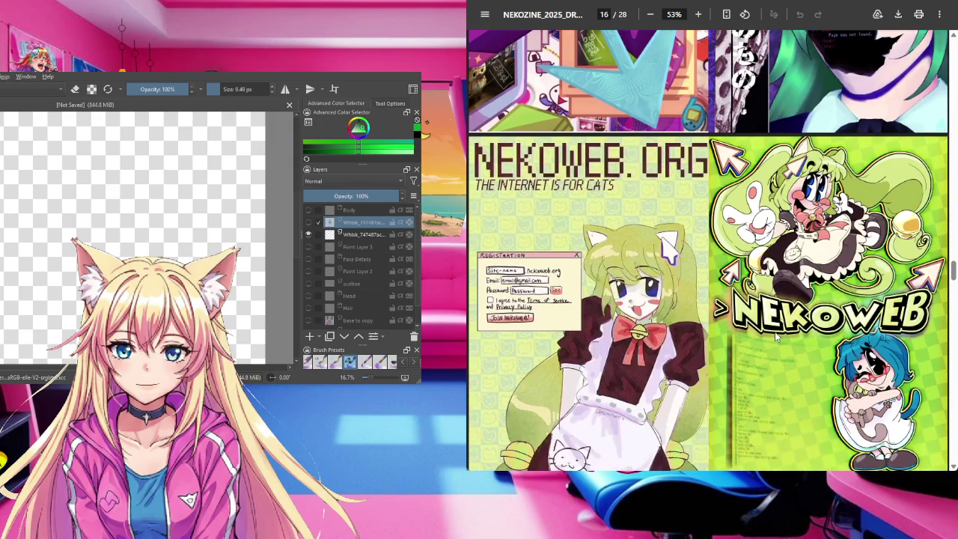
scroll(775, 332, "down", 2)
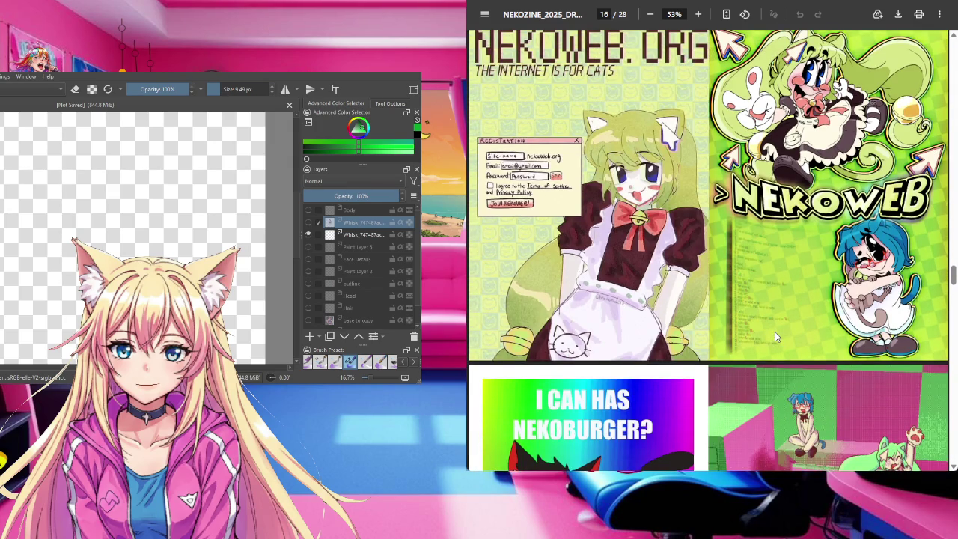
scroll(775, 331, "up", 1)
scroll(775, 336, "down", 1)
scroll(775, 337, "down", 1)
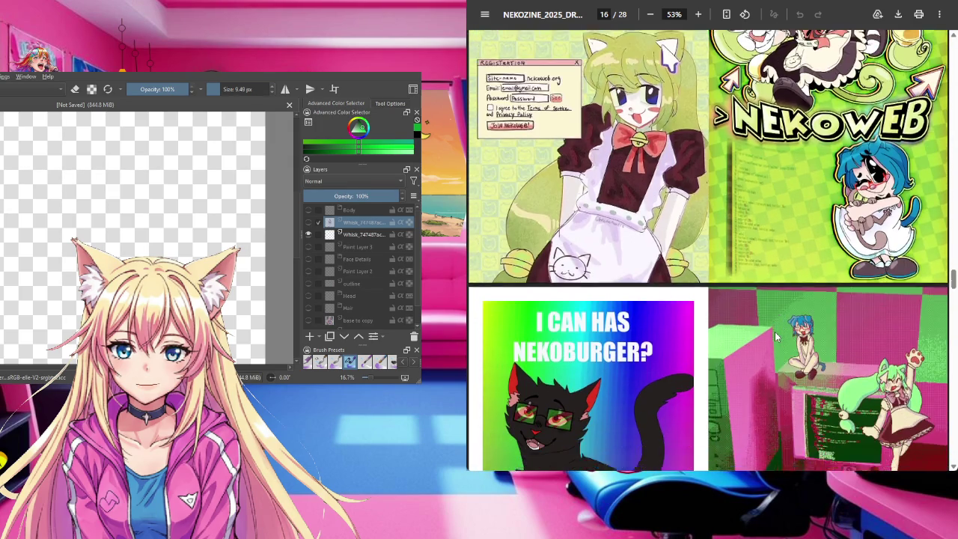
scroll(774, 337, "down", 3)
scroll(775, 337, "down", 1)
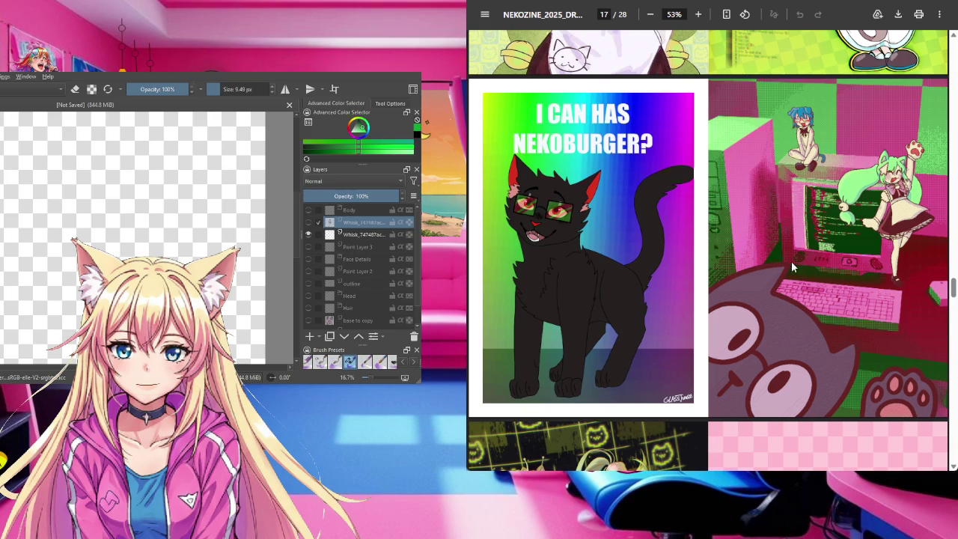
scroll(792, 259, "down", 3)
scroll(792, 262, "down", 1)
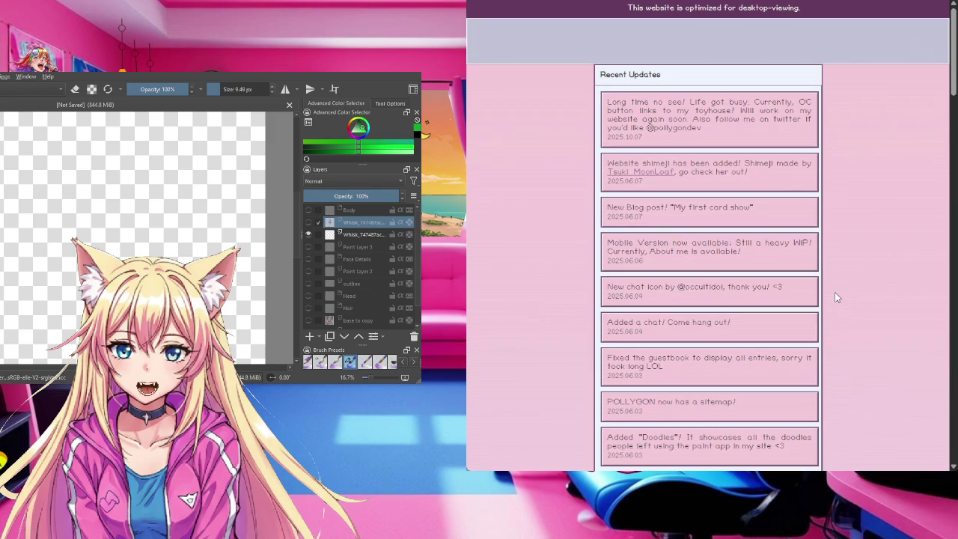
Step: Scroll POLLYGON's Recent Updates and select the Twitter handle in the 2025.10.07 entry
scroll(837, 297, "down", 3)
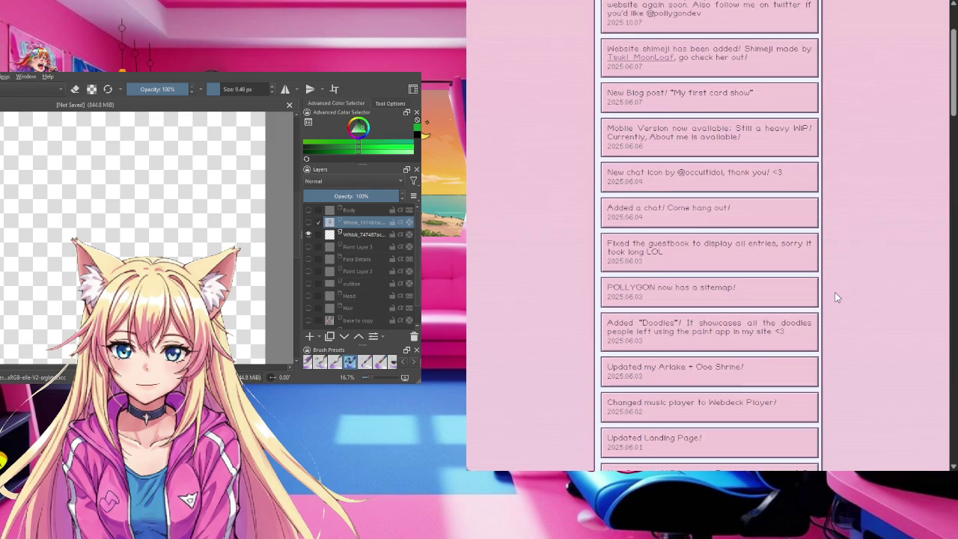
scroll(836, 297, "up", 3)
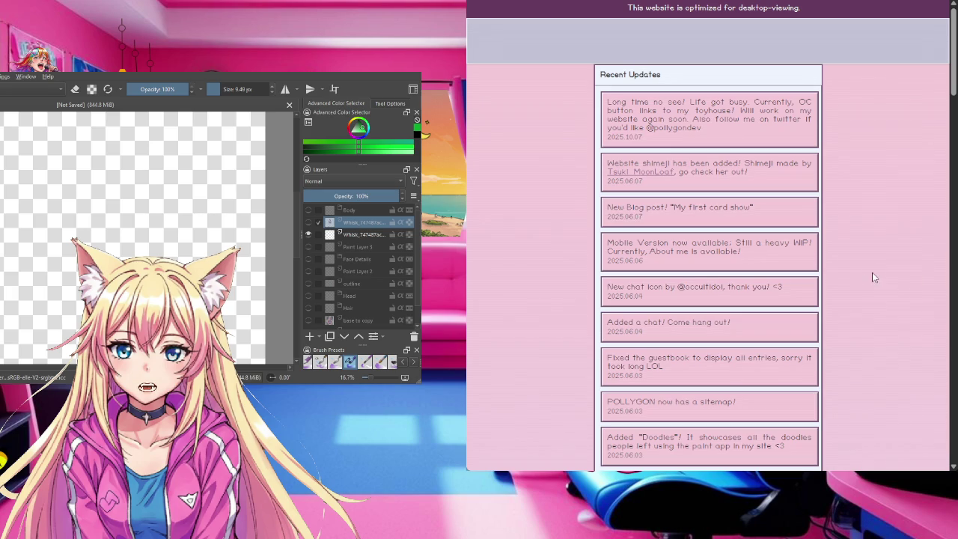
left_click_drag(701, 127, 647, 128)
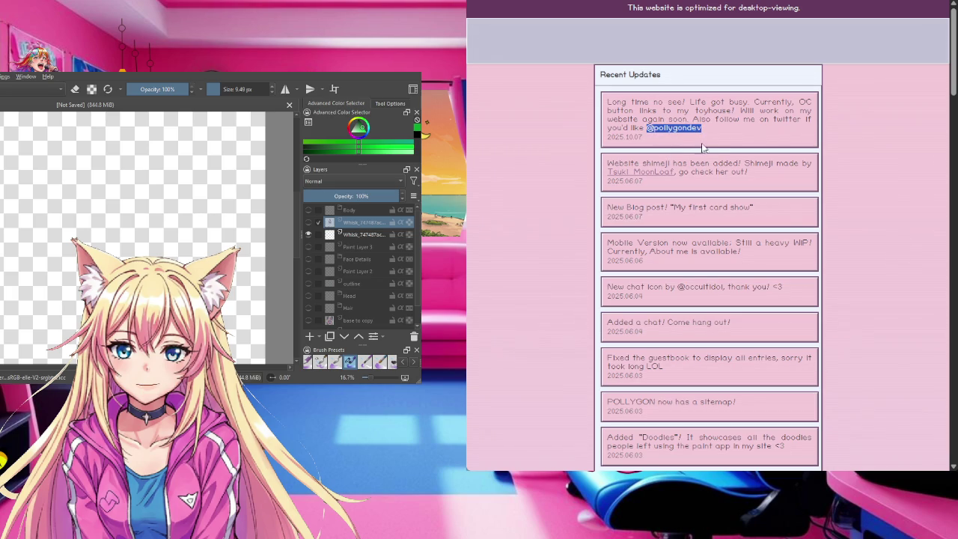
Step: Search Google for the selected handle and open POLLYGON's X profile from the results
right_click(717, 175)
key("s")
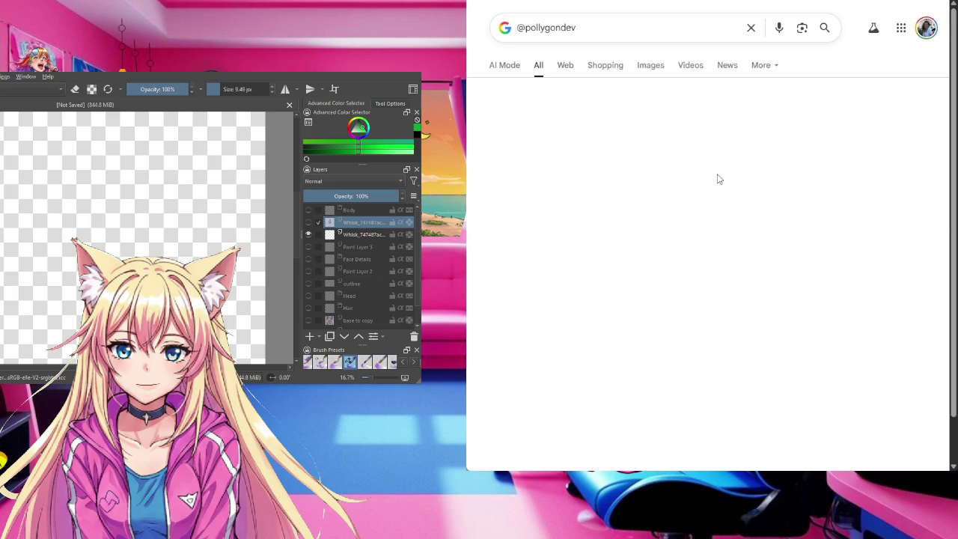
scroll(596, 232, "down", 3)
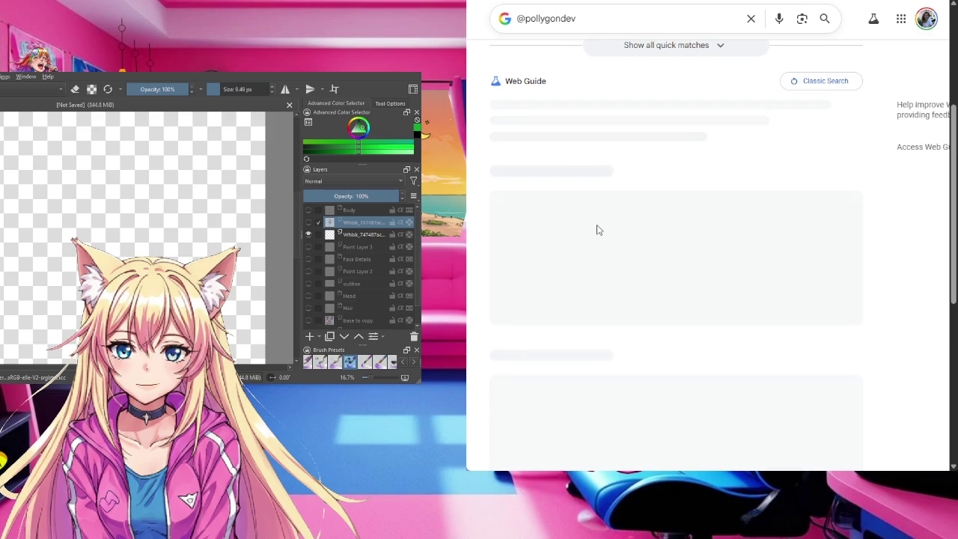
scroll(596, 230, "up", 3)
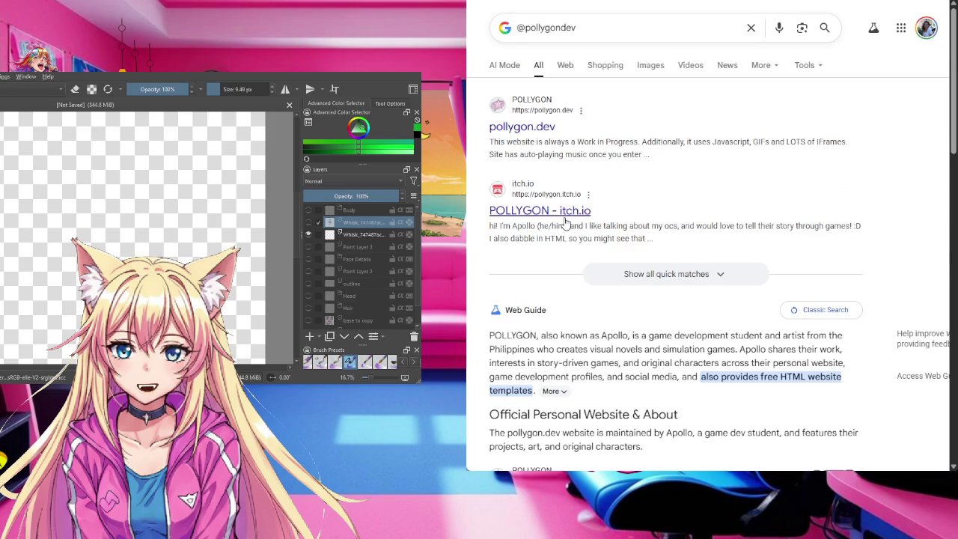
scroll(565, 217, "down", 2)
scroll(565, 222, "down", 2)
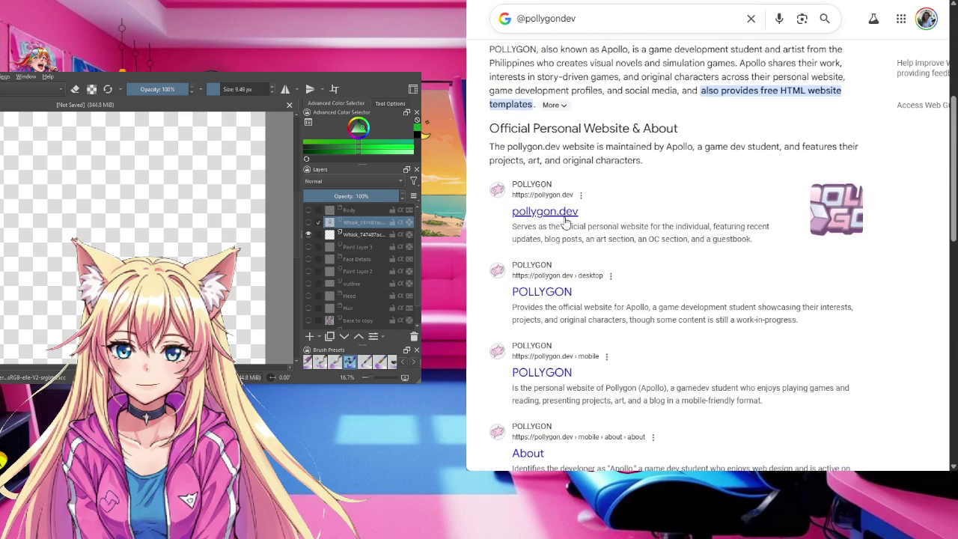
scroll(567, 223, "down", 3)
scroll(567, 223, "down", 1)
scroll(567, 223, "down", 1)
scroll(567, 217, "down", 2)
left_click(547, 174)
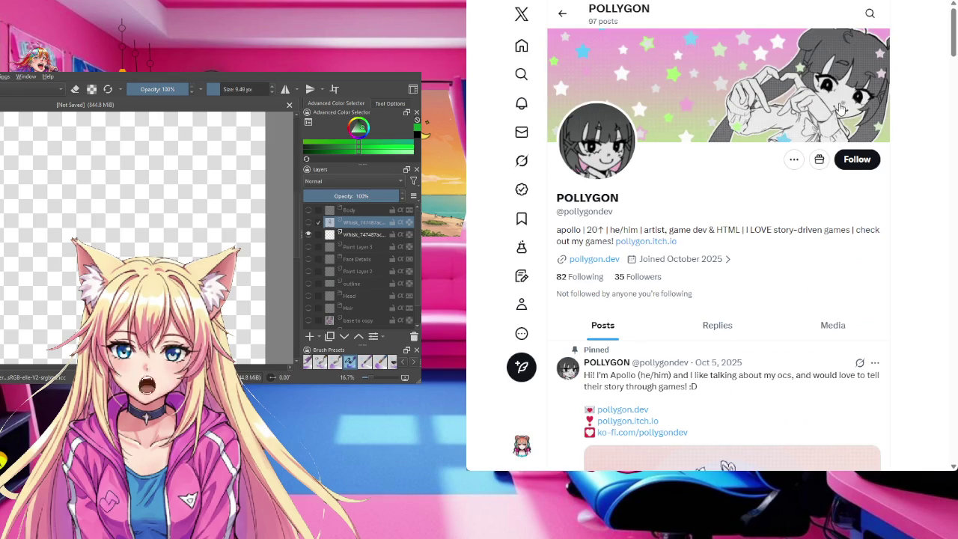
Step: Follow POLLYGON on X, raising followers to 36, and return to the pollygon.dev tab
left_click(848, 167)
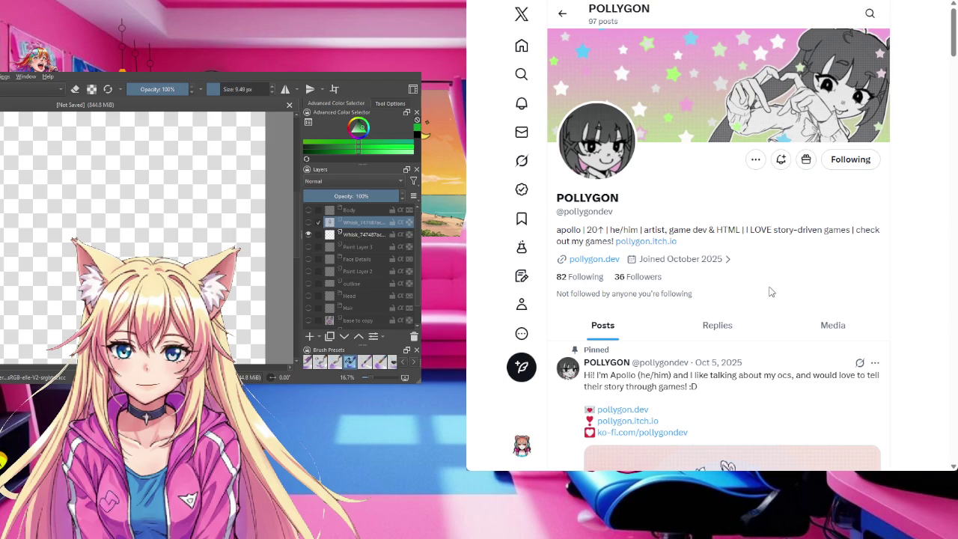
scroll(771, 292, "down", 3)
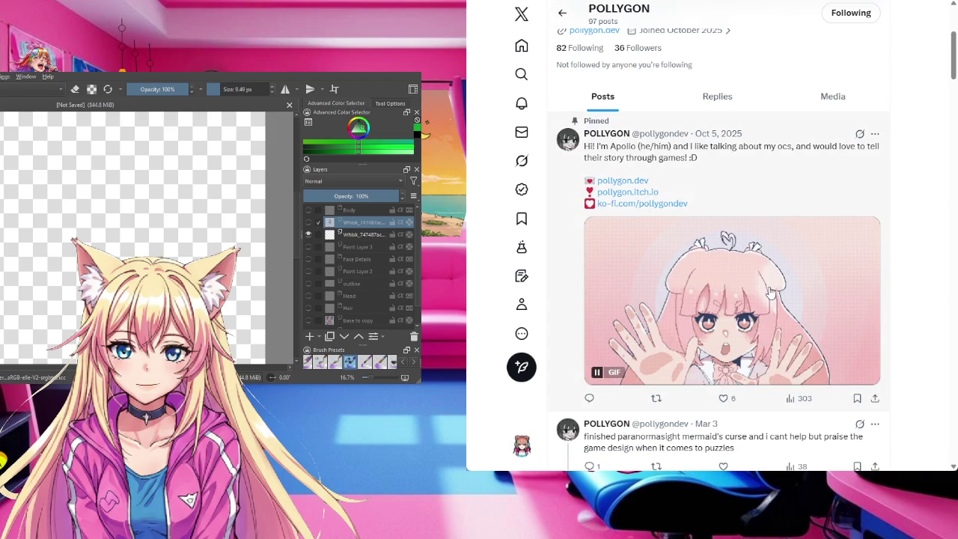
scroll(768, 293, "down", 3)
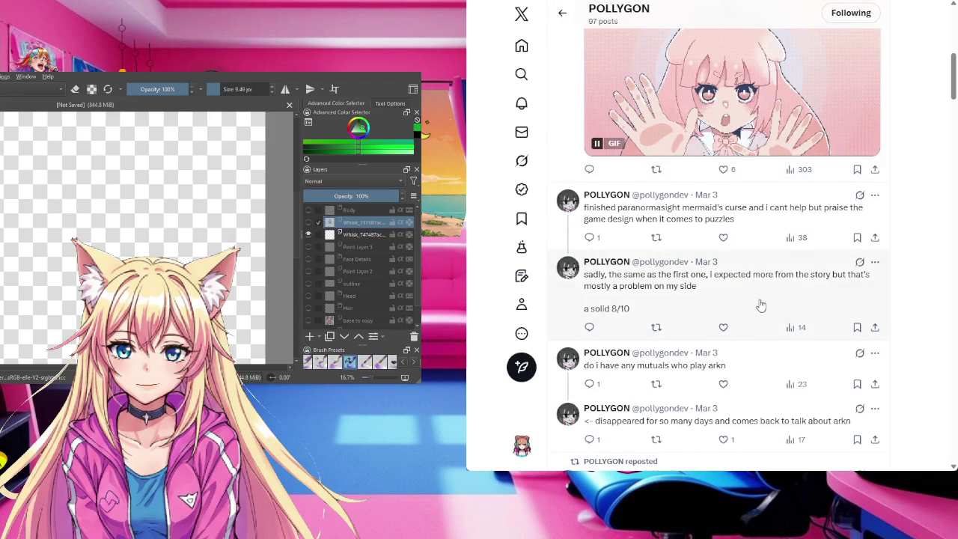
scroll(759, 305, "up", 1)
scroll(759, 309, "up", 1)
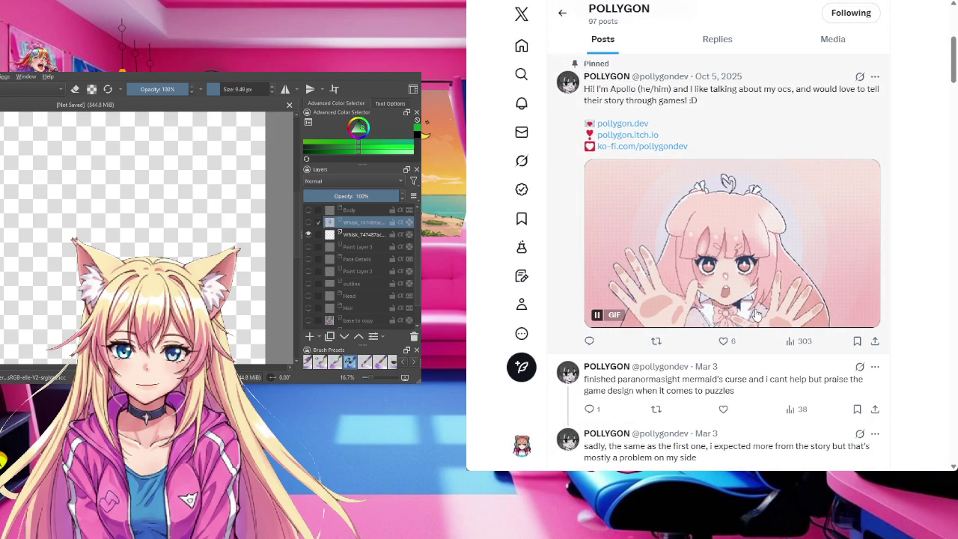
key("ctrl+Tab")
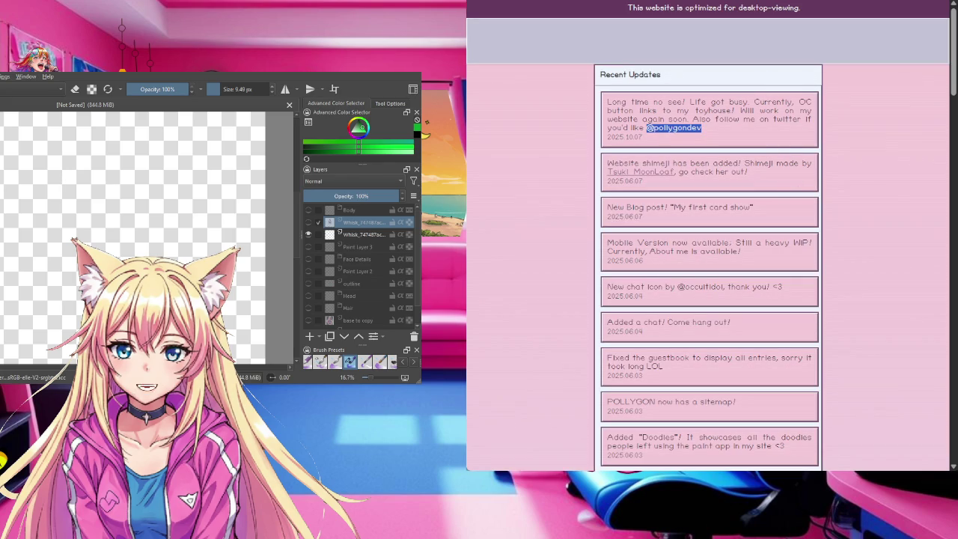
Step: Load pollygon.dev's desktop layout and enter as a desktop user to show Welcome.txt
key("ctrl+minus")
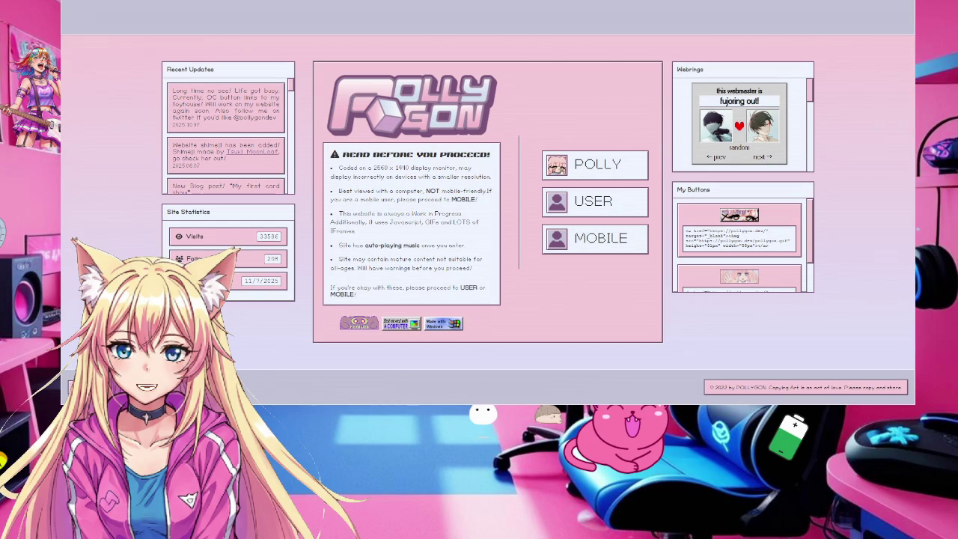
left_click(606, 202)
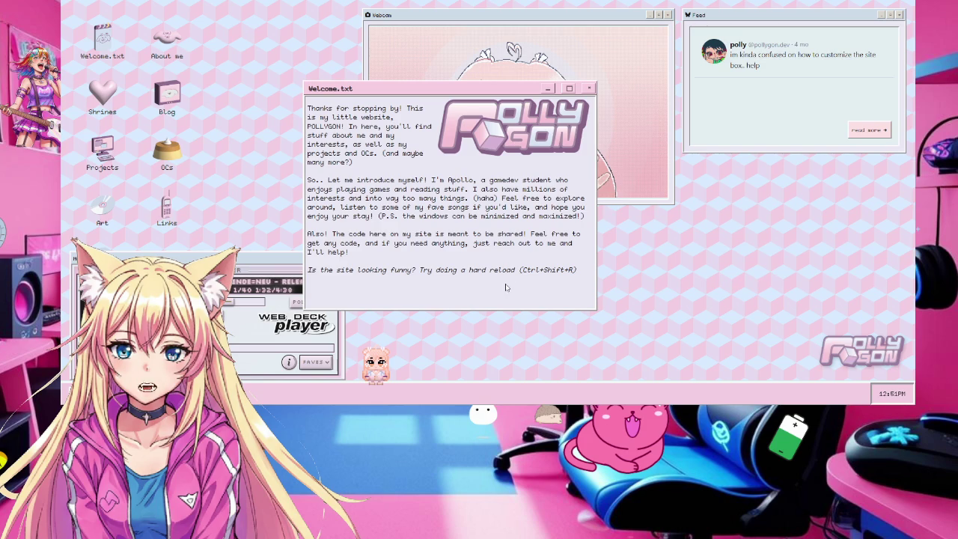
Step: Close the Welcome.txt note on the pollygon.dev desktop
left_click(586, 90)
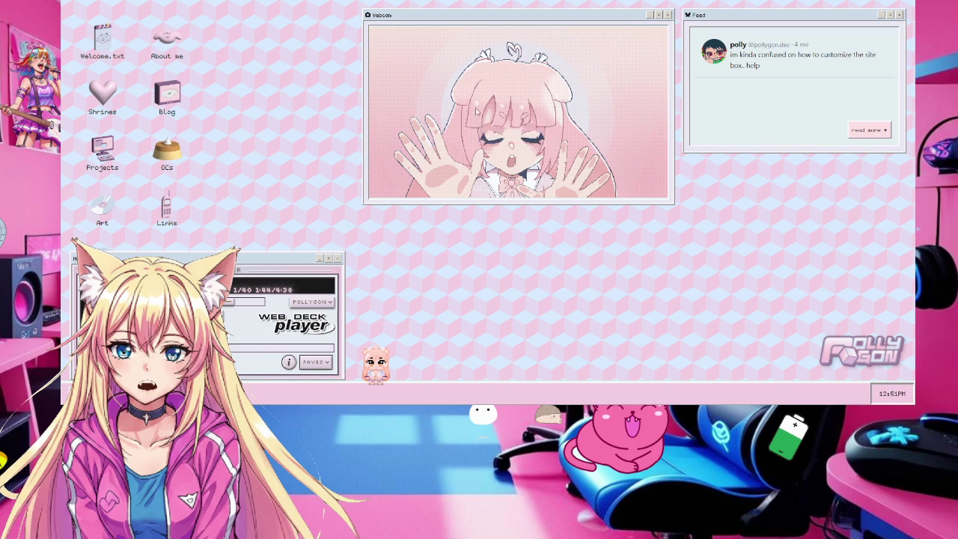
Step: Close the Welcome.txt and Webcam windows and expand the Feed to its full post list
double_click(627, 44)
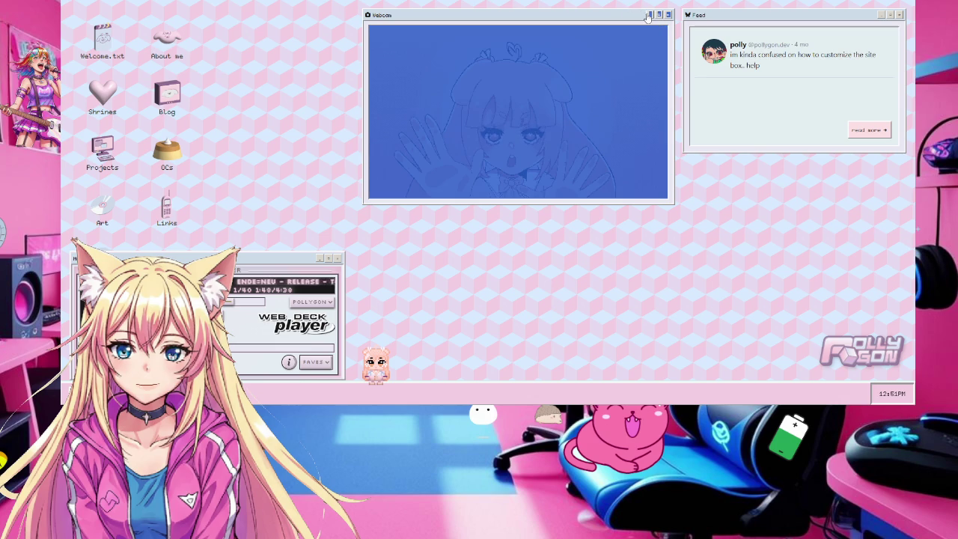
left_click(649, 15)
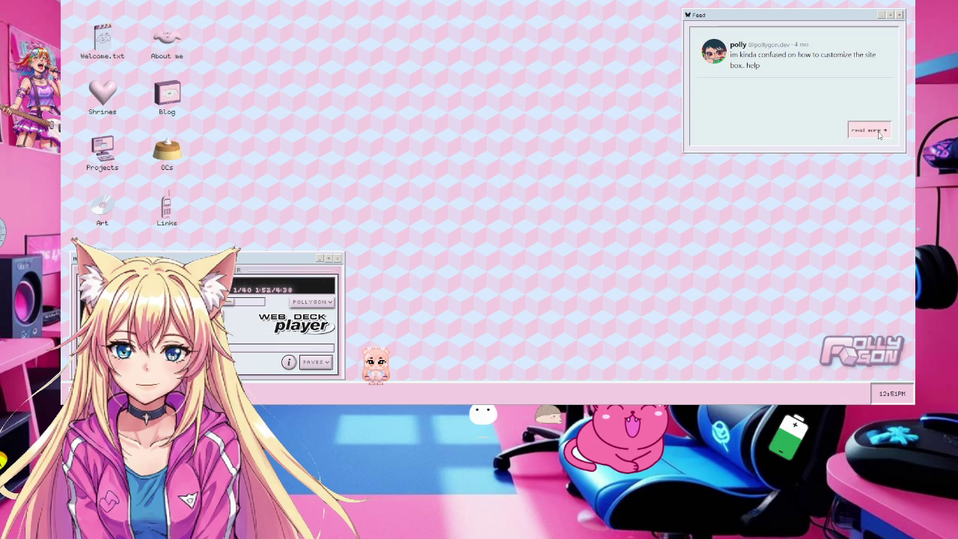
left_click(868, 130)
Step: Scroll through the polly.log posts and open the creator's Bluesky profile
scroll(385, 198, "down", 3)
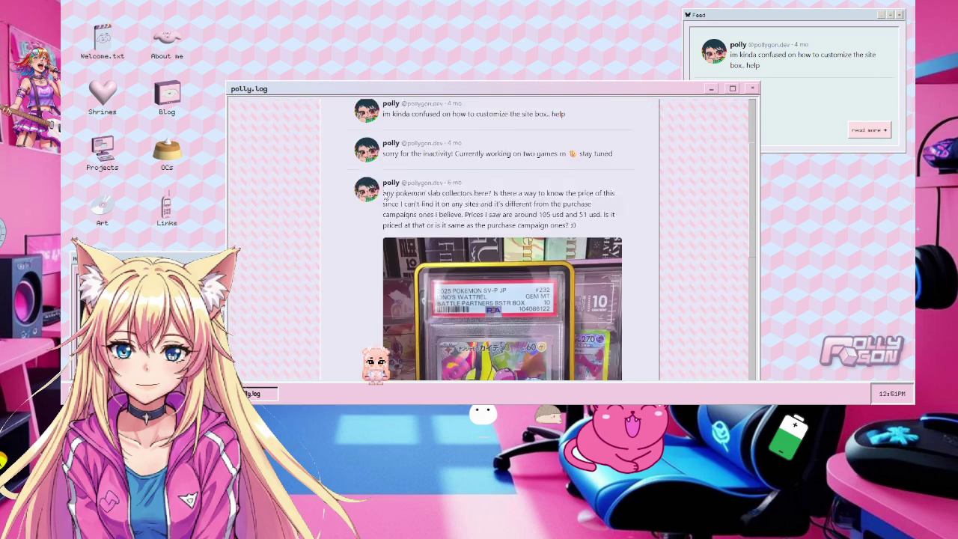
scroll(385, 199, "down", 1)
scroll(465, 258, "down", 3)
scroll(466, 258, "down", 5)
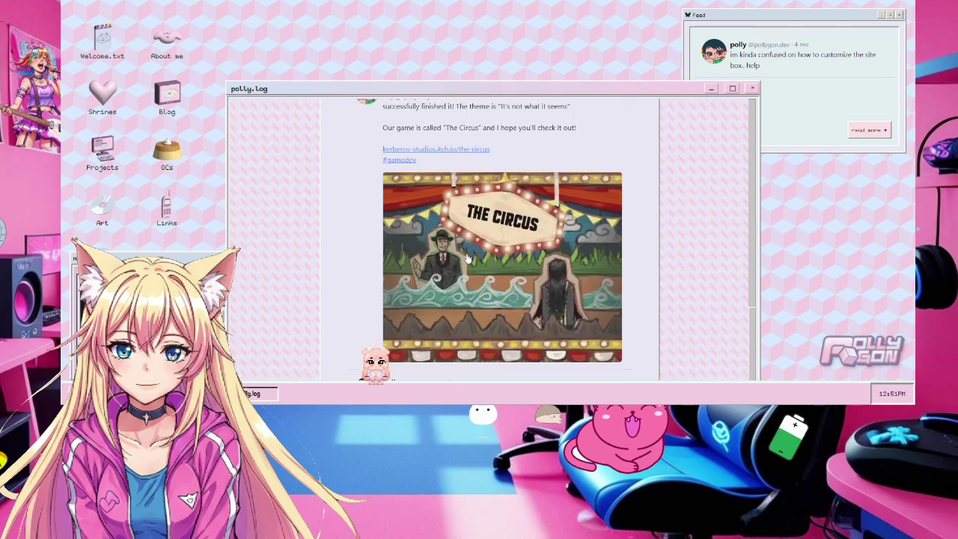
scroll(466, 258, "up", 3)
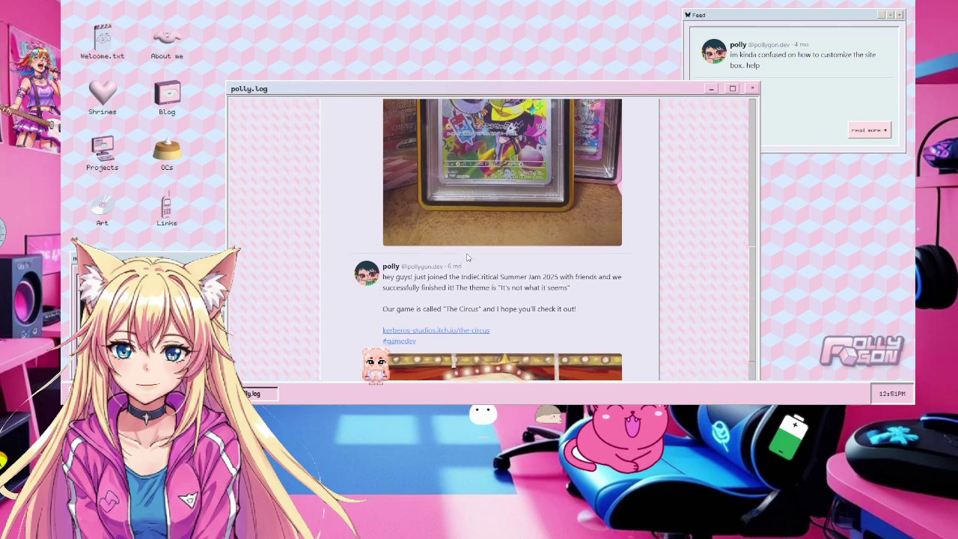
scroll(466, 258, "up", 5)
scroll(466, 258, "up", 1)
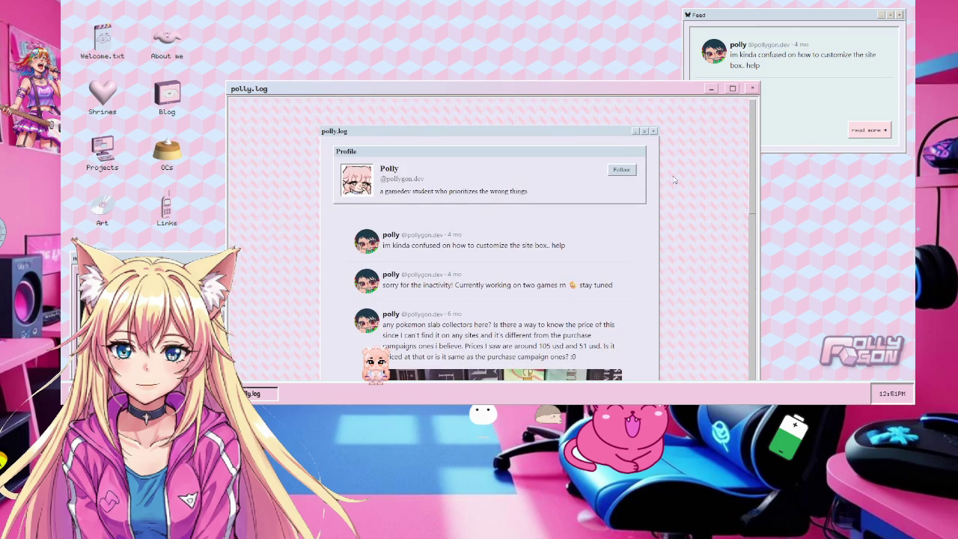
left_click(622, 170)
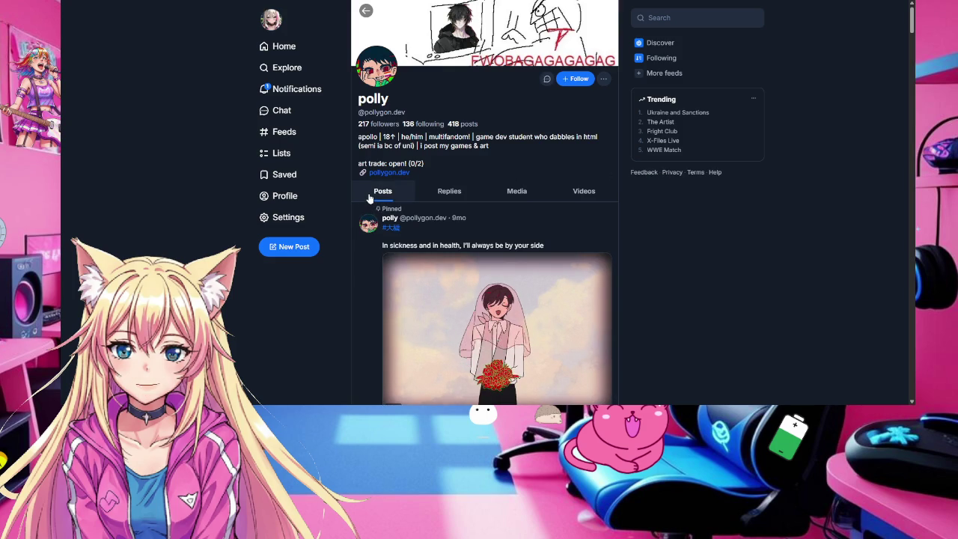
Step: Follow the creator on Bluesky, minimize the polly.log feed, and open the OCs page
left_click(576, 78)
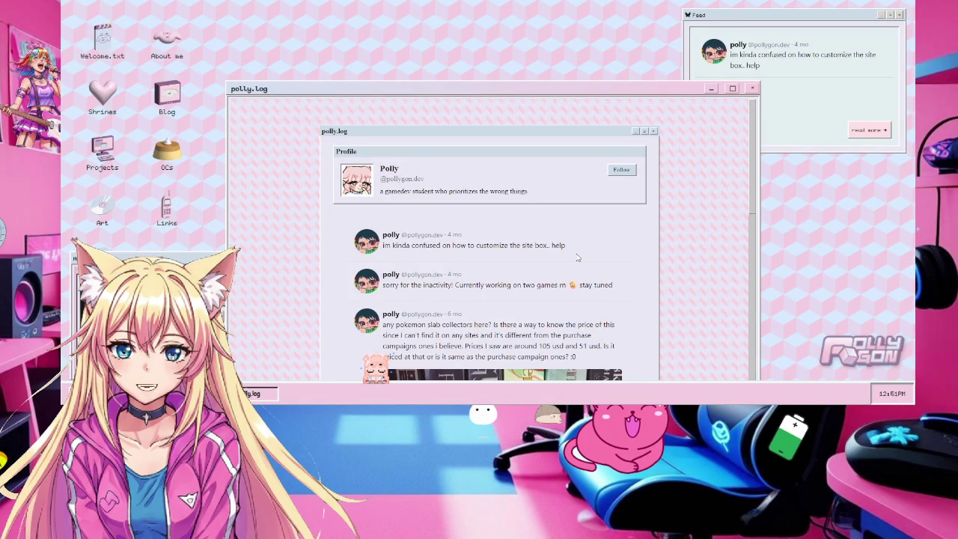
left_click(712, 89)
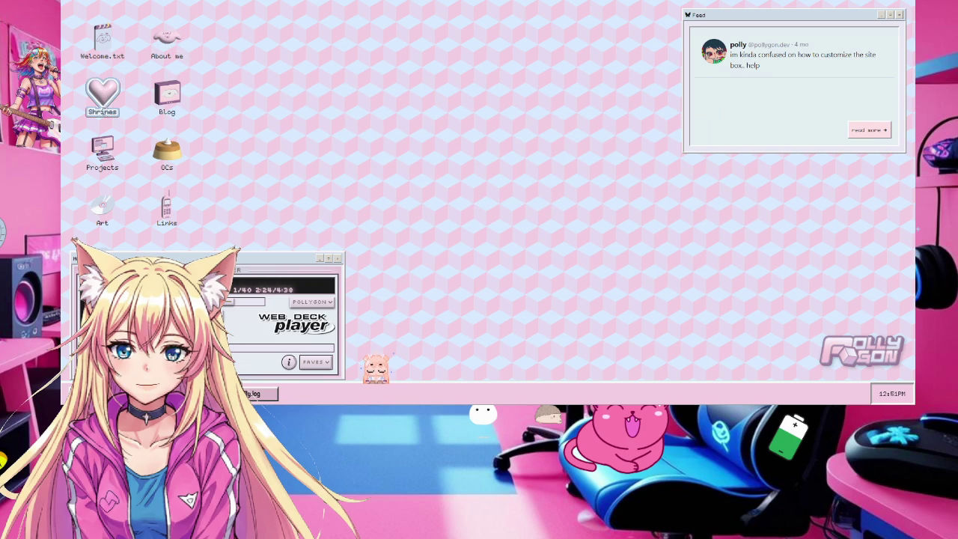
double_click(168, 154)
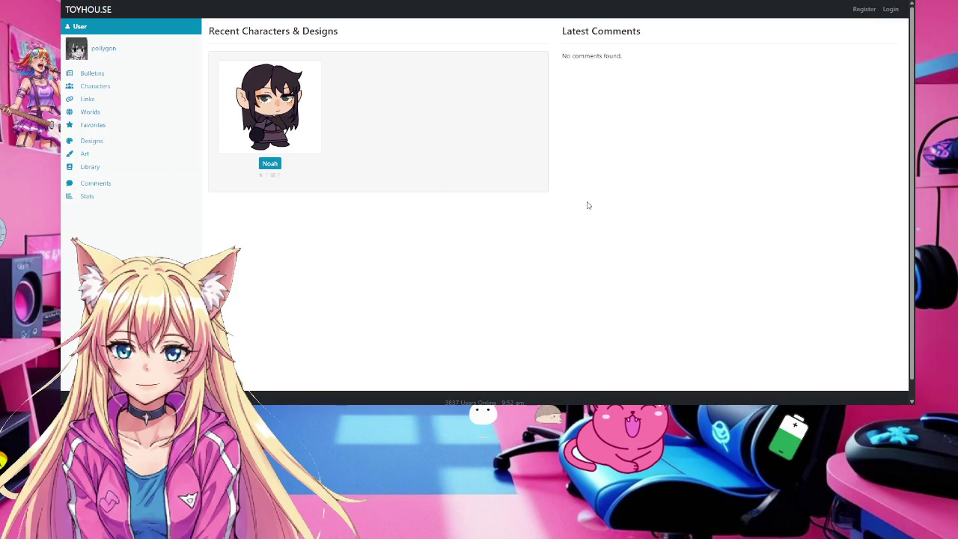
Step: Browse the creator's Toyhou.se Bulletins, Characters and Links pages
left_click(89, 77)
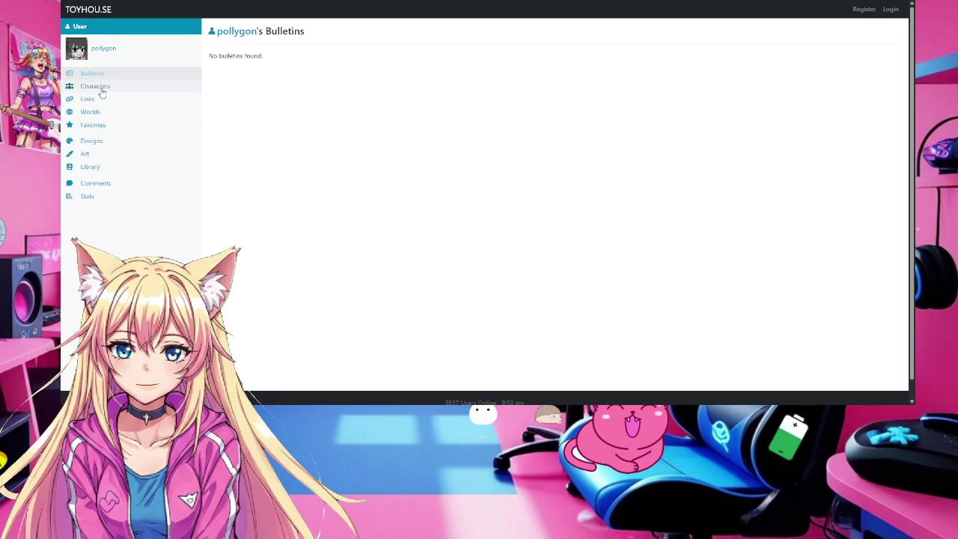
left_click(102, 90)
left_click(92, 101)
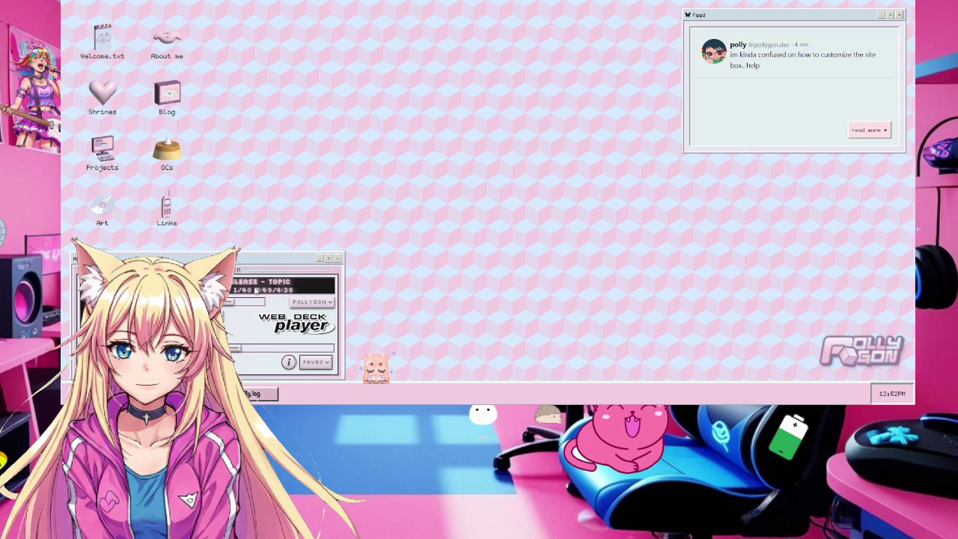
Step: Open the Art section's Gallery, scroll the 2025 and 2024 artwork, then minimize it
double_click(102, 203)
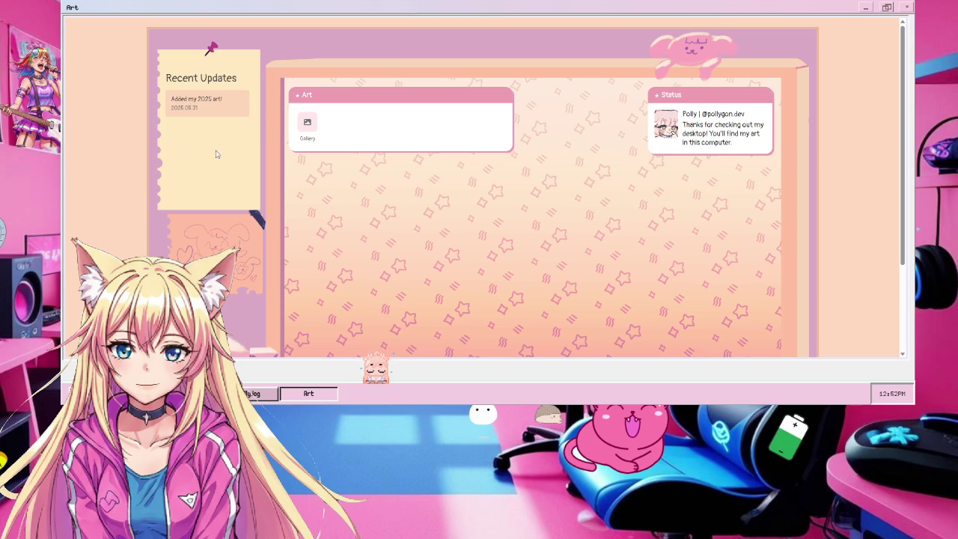
double_click(314, 128)
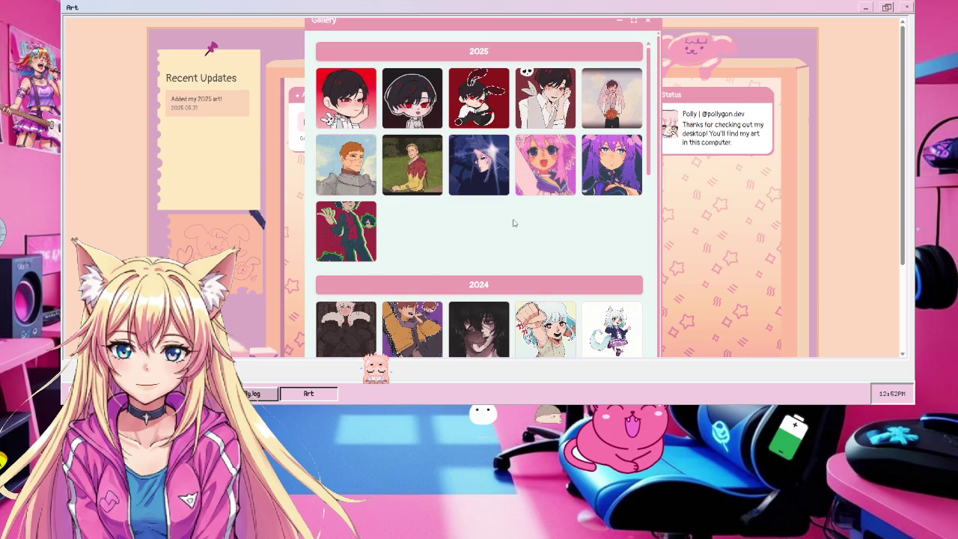
scroll(513, 223, "down", 1)
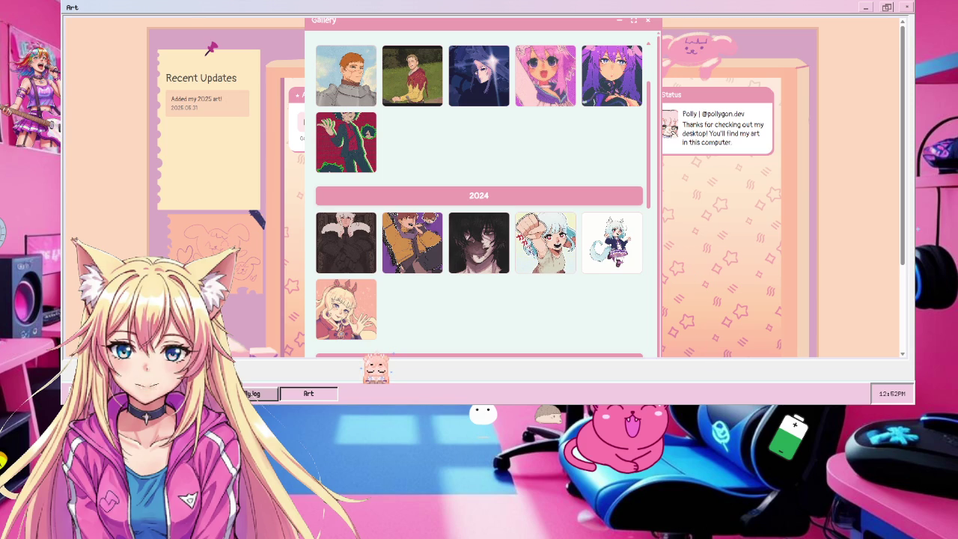
left_click(620, 23)
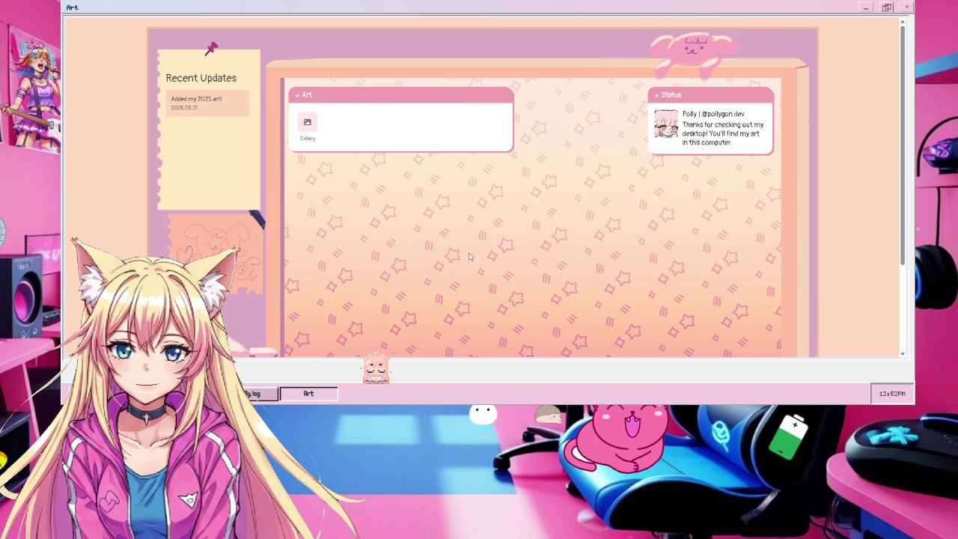
Step: Move the desktop pet mascot aside and scroll the zine draft to its final page, 28 / 28
left_click_drag(374, 365, 139, 152)
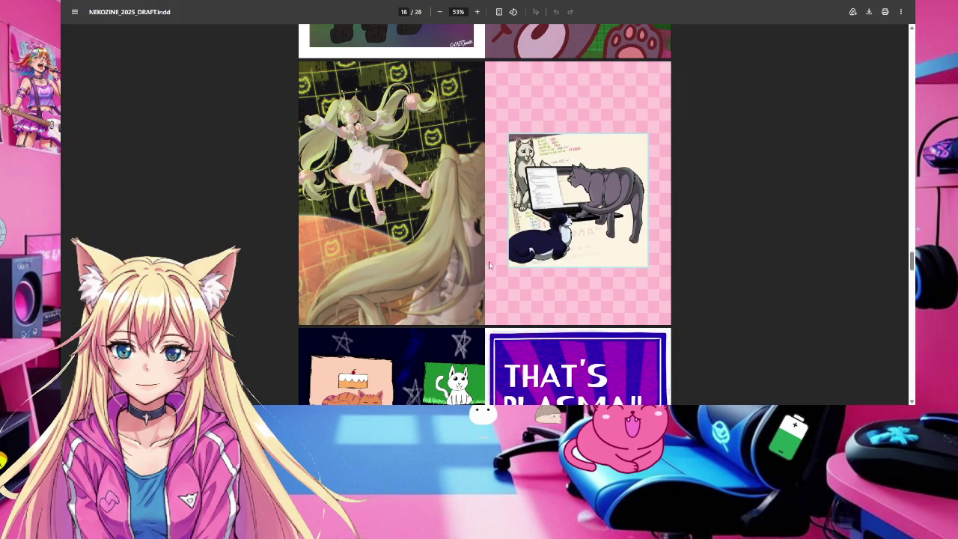
scroll(490, 304, "down", 1)
scroll(491, 303, "down", 2)
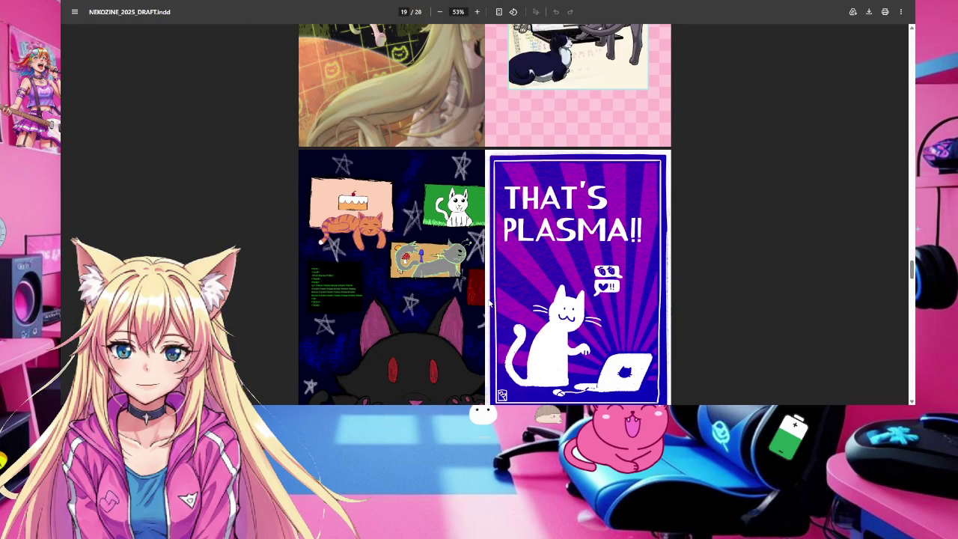
scroll(490, 303, "down", 3)
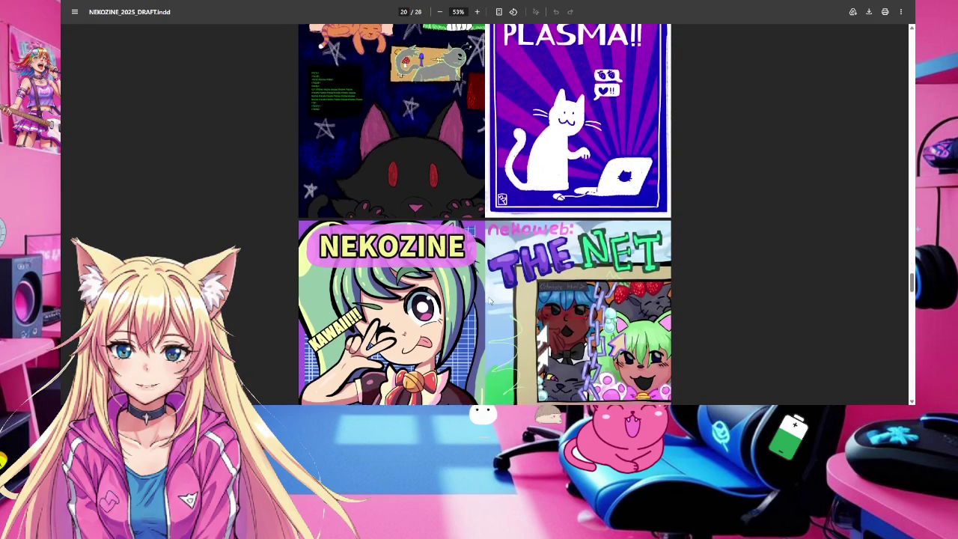
scroll(491, 301, "down", 3)
scroll(490, 294, "down", 3)
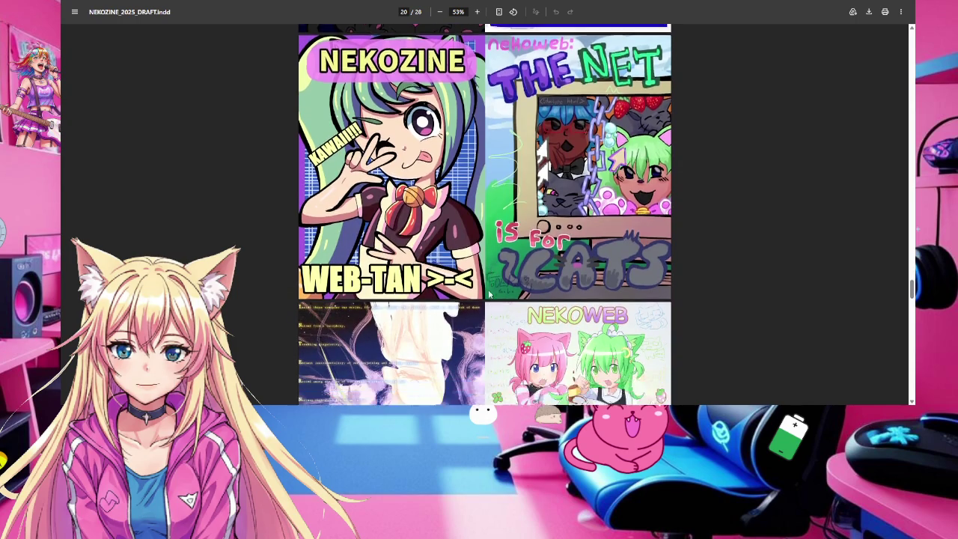
scroll(490, 294, "down", 2)
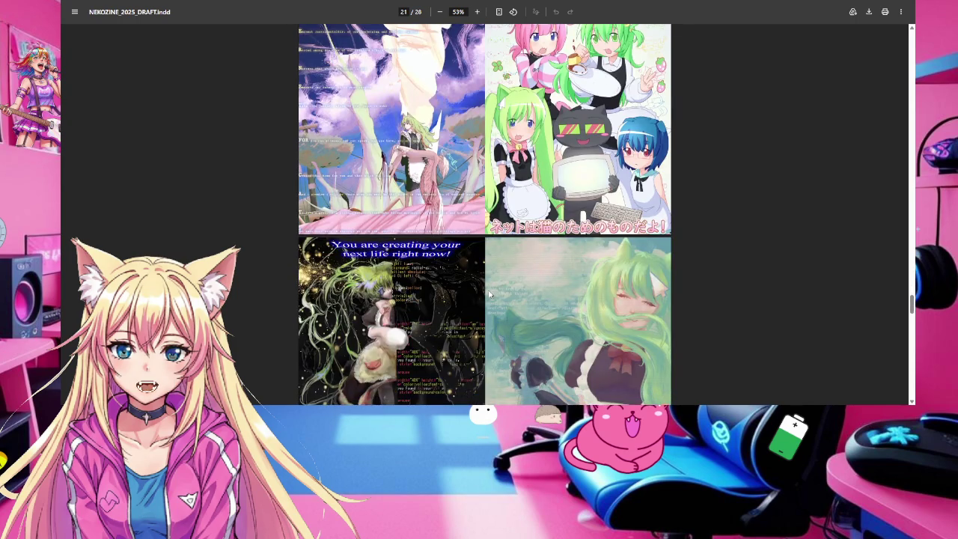
scroll(490, 294, "down", 3)
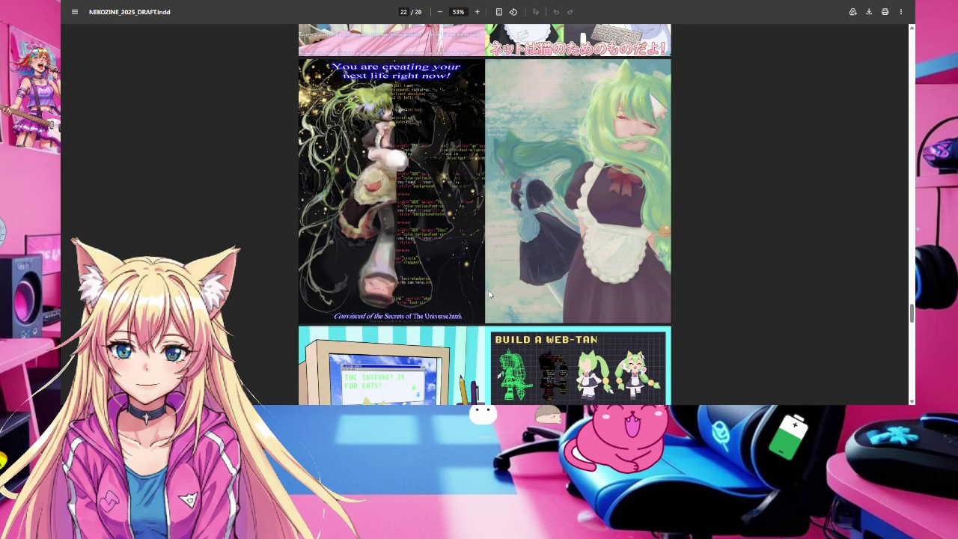
scroll(490, 294, "down", 2)
scroll(490, 288, "down", 3)
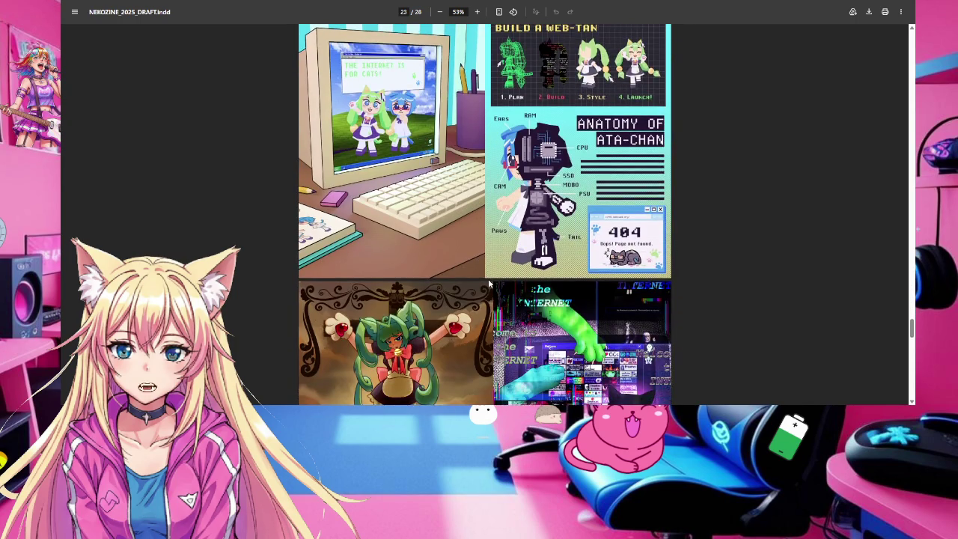
scroll(489, 283, "down", 2)
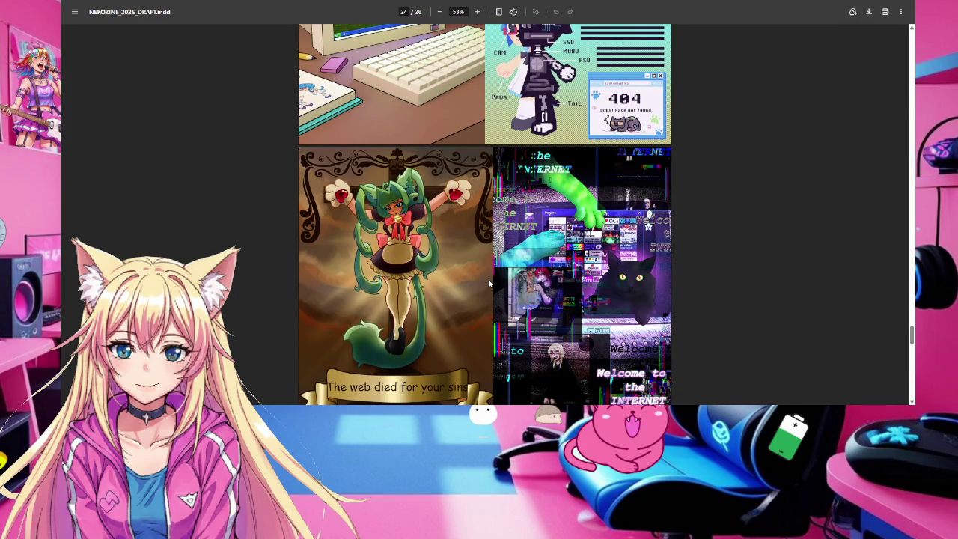
scroll(488, 283, "down", 3)
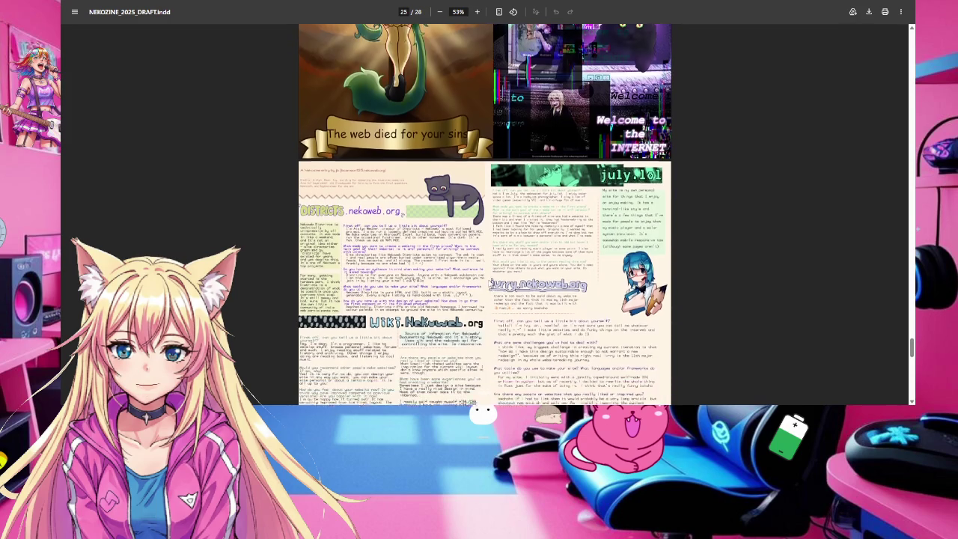
scroll(490, 283, "down", 1)
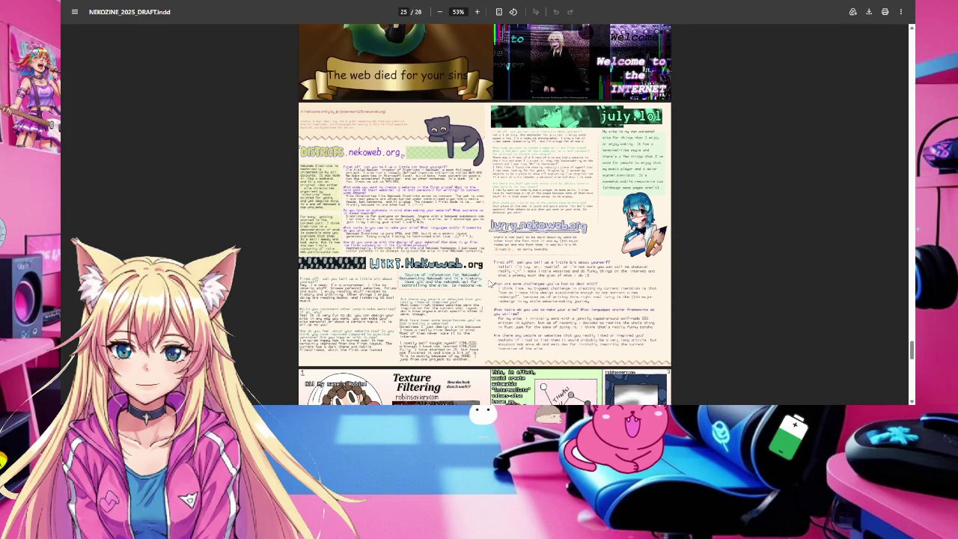
scroll(489, 283, "down", 2)
scroll(490, 283, "down", 1)
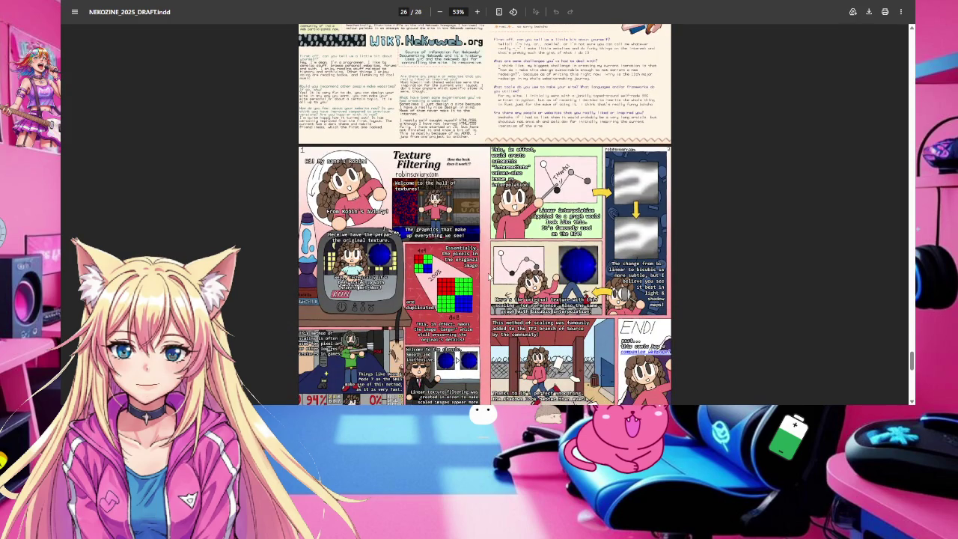
scroll(490, 277, "down", 1)
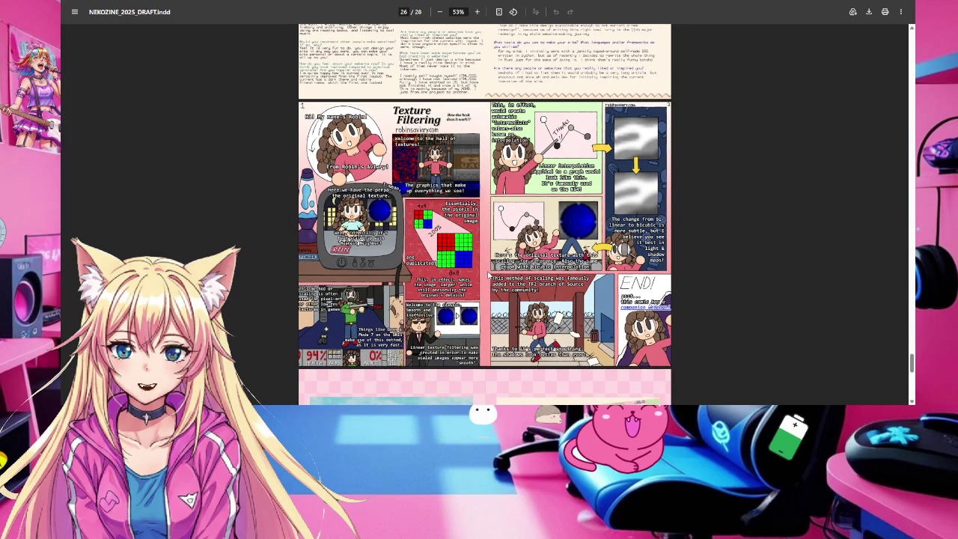
scroll(490, 277, "down", 1)
scroll(490, 277, "down", 1)
scroll(489, 277, "down", 2)
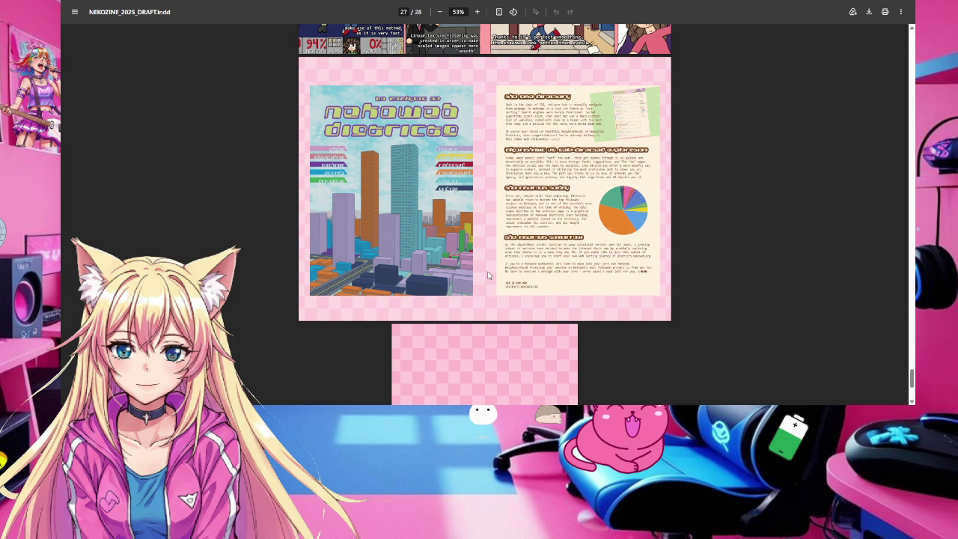
scroll(487, 273, "down", 2)
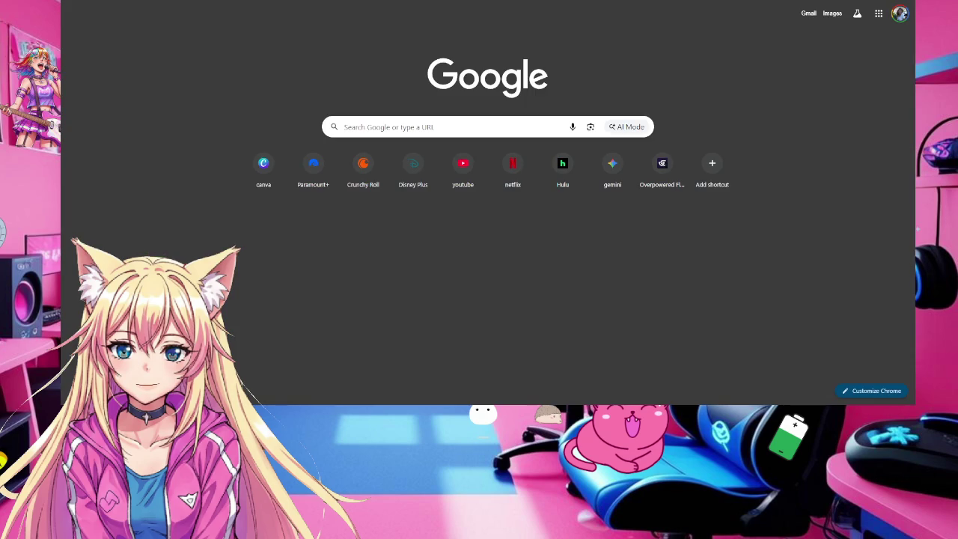
Step: Search for 'neko' from the Google start page
type("neko")
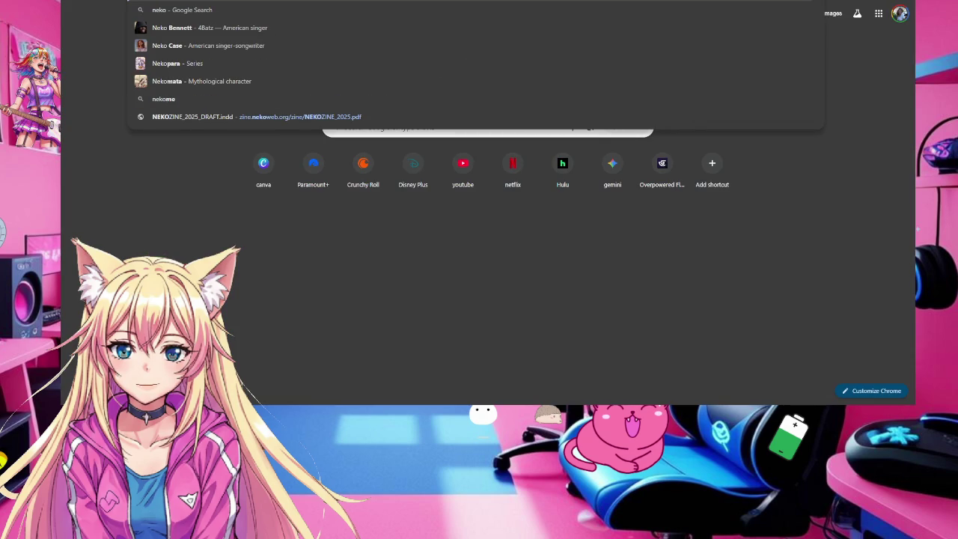
key("Return")
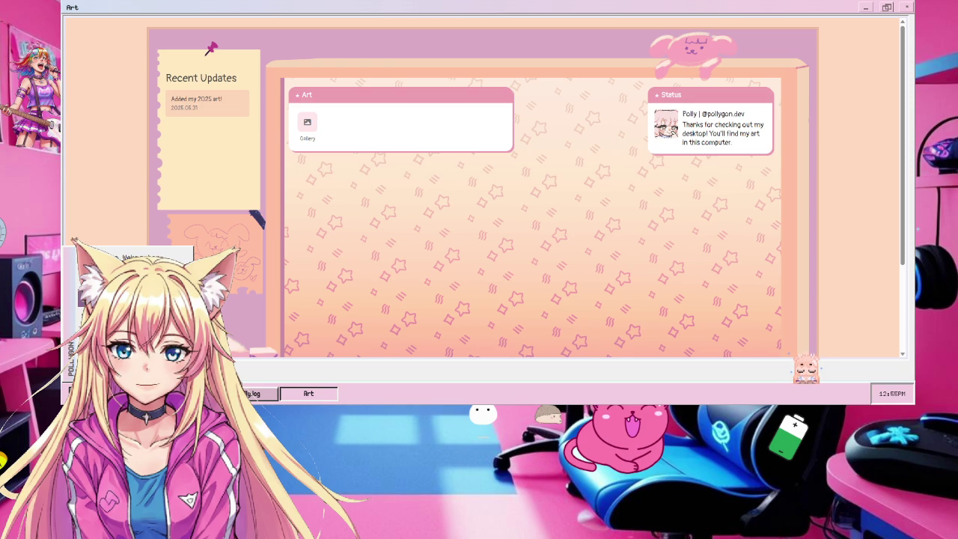
Step: Open the pollygon.dev guestbook from the site's start menu, then close the menu
left_click(75, 393)
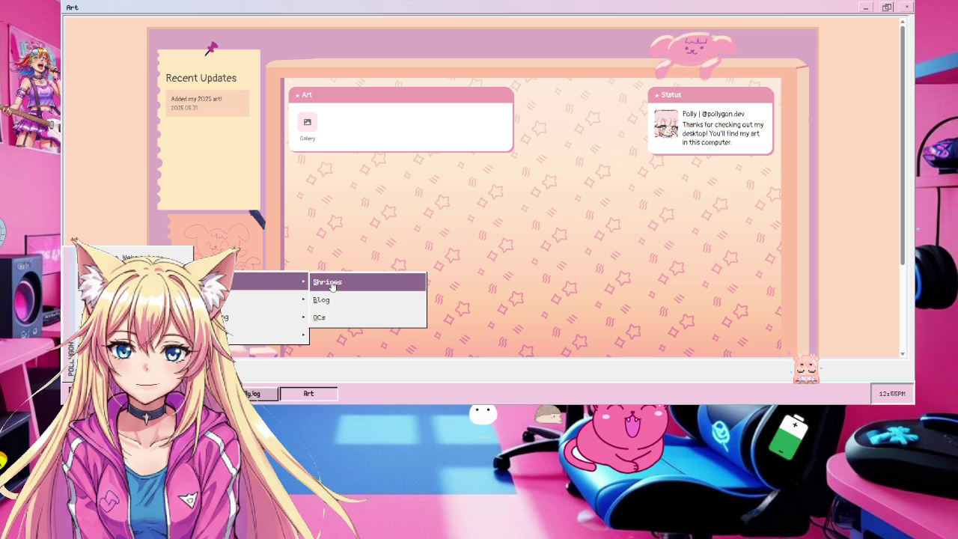
left_click(325, 299)
mouse_move(254, 299)
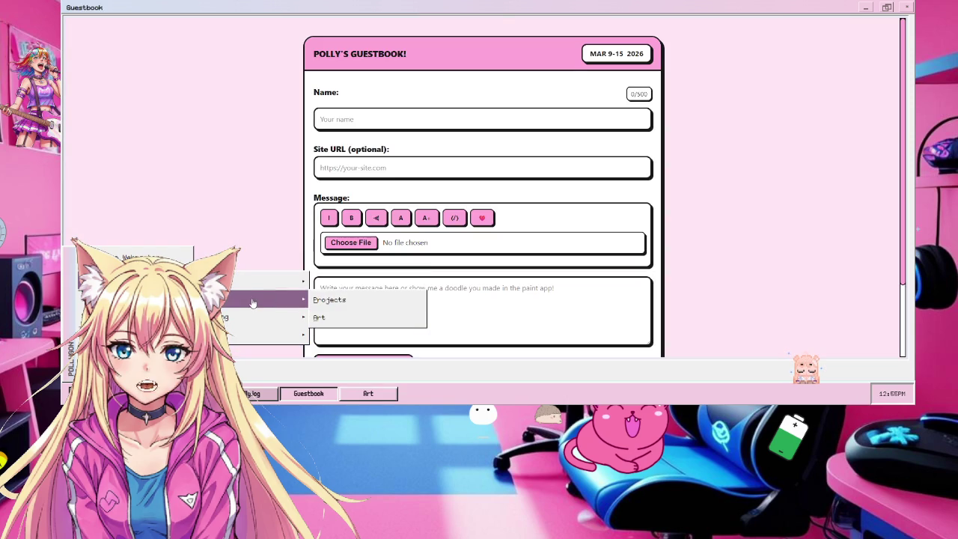
left_click(322, 334)
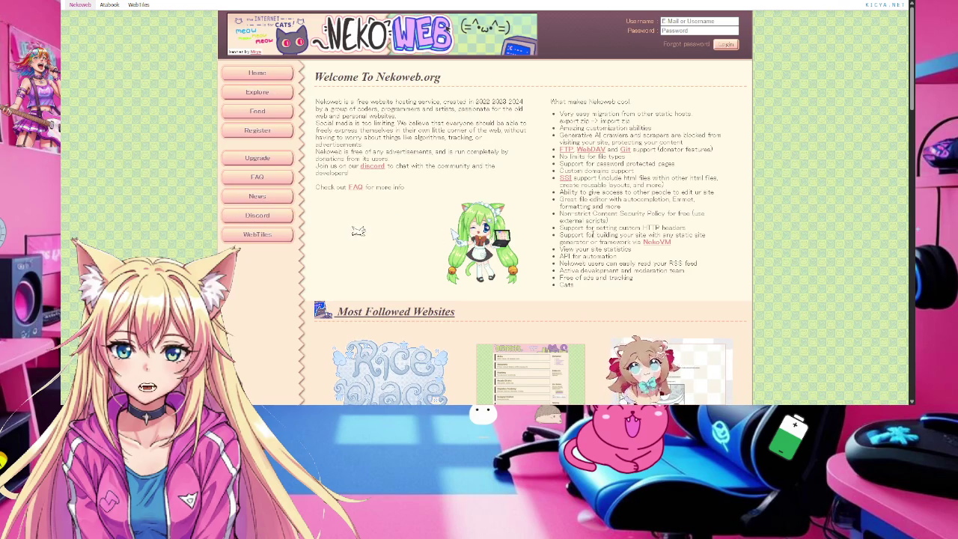
Step: Open Nekoweb's Explore directory and scroll through the most-followed member site thumbnails
scroll(565, 242, "down", 1)
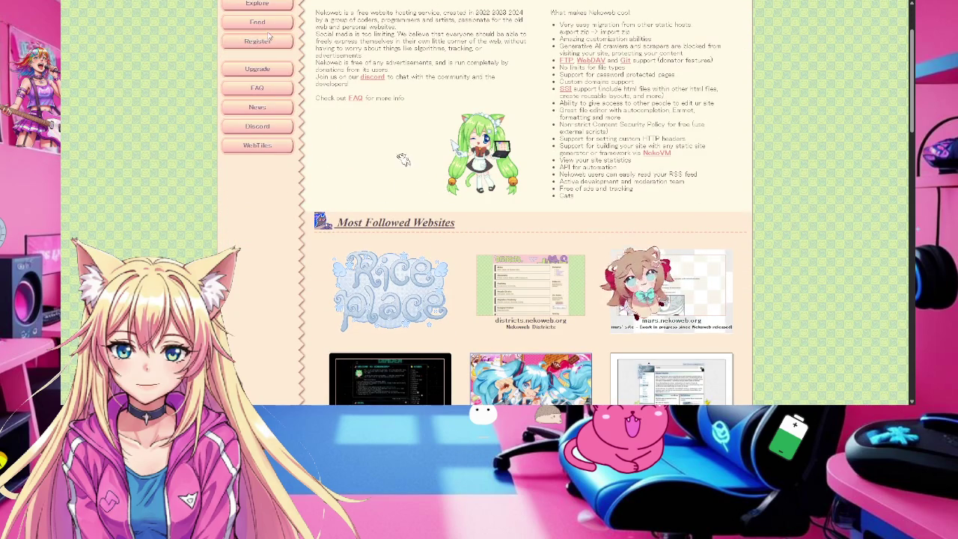
scroll(397, 165, "up", 1)
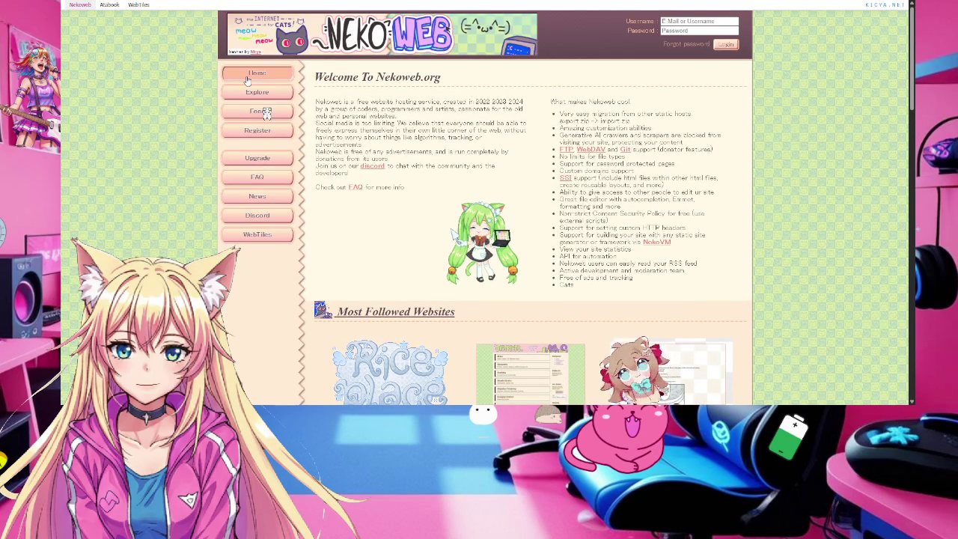
left_click(262, 94)
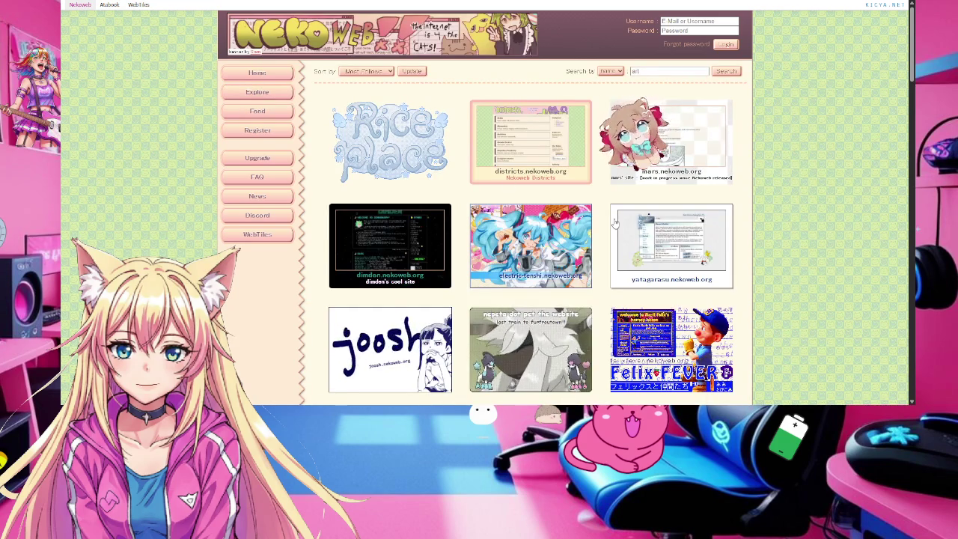
scroll(615, 223, "down", 1)
scroll(615, 222, "down", 3)
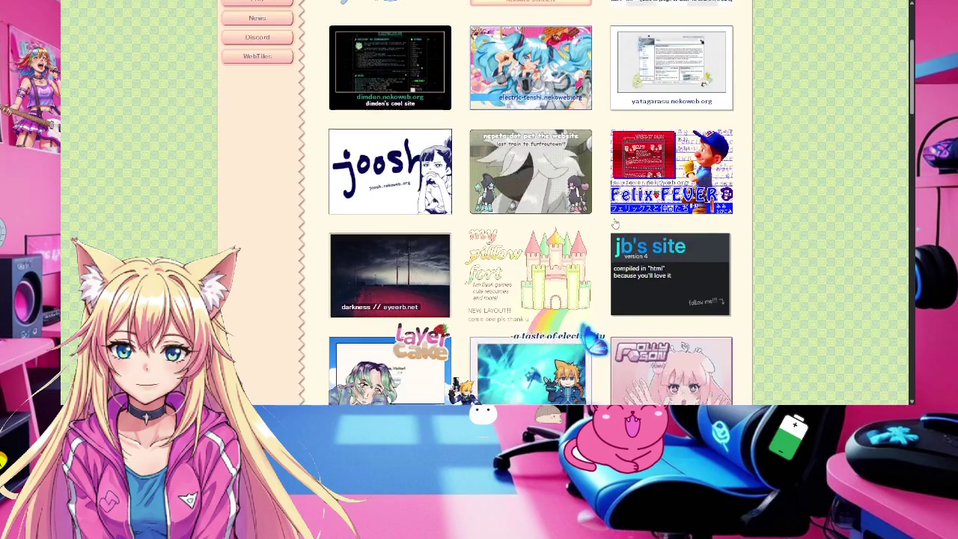
scroll(614, 223, "down", 2)
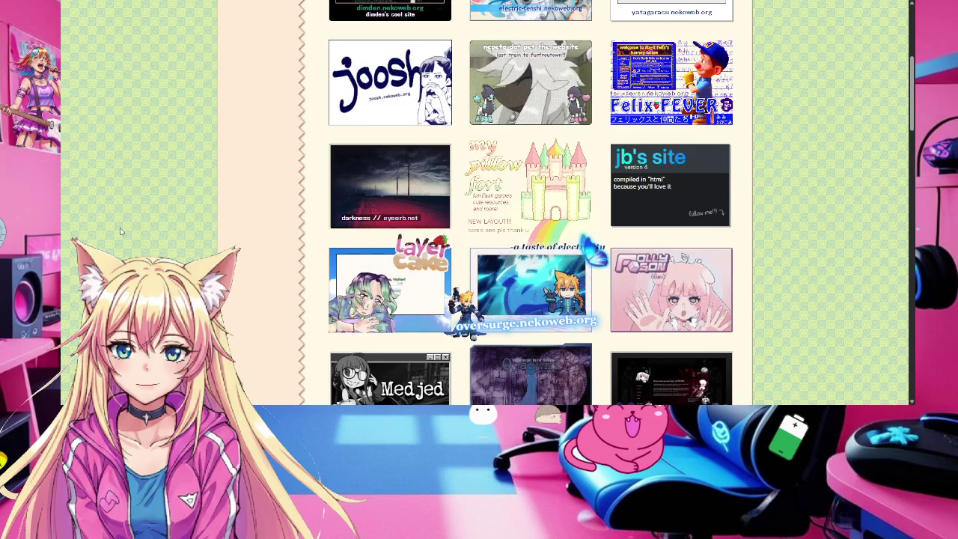
scroll(524, 328, "down", 1)
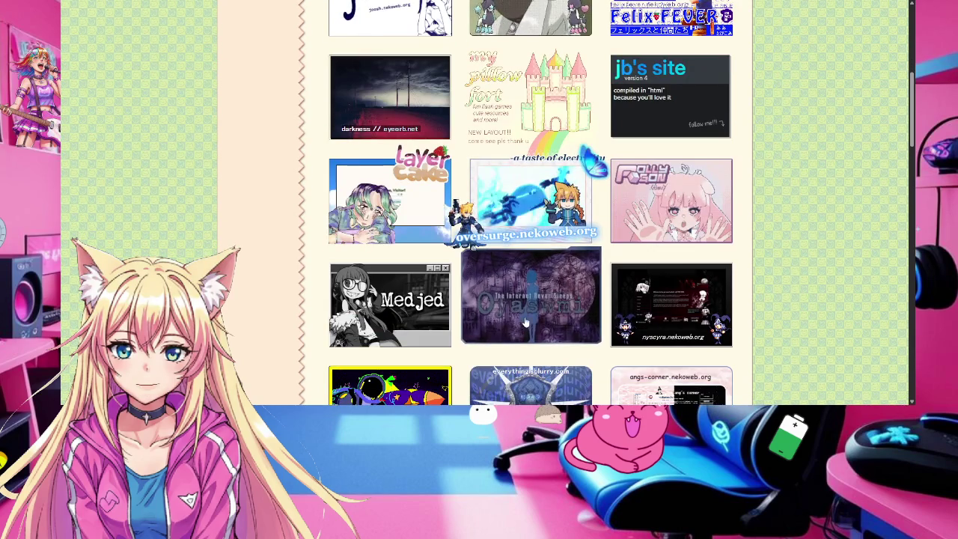
scroll(524, 328, "down", 2)
scroll(526, 309, "down", 2)
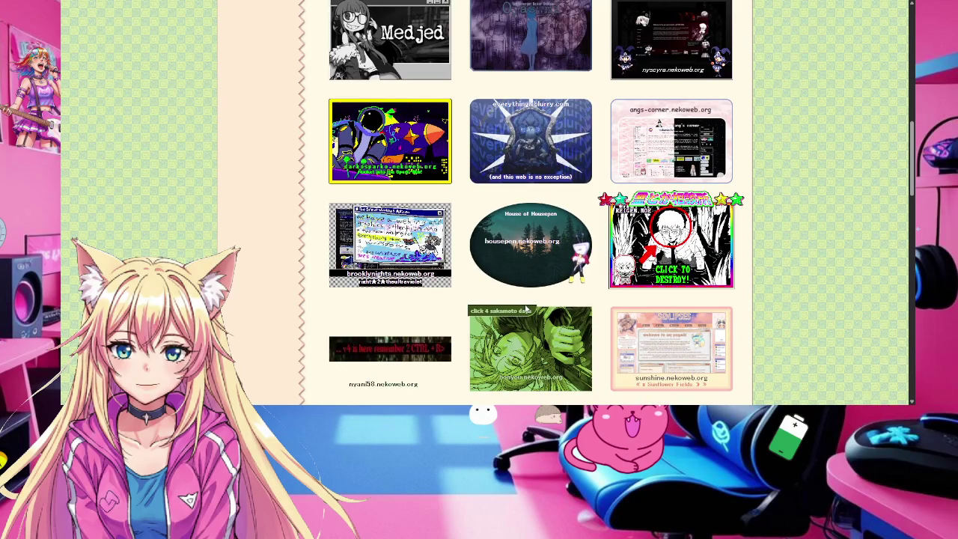
scroll(526, 308, "down", 2)
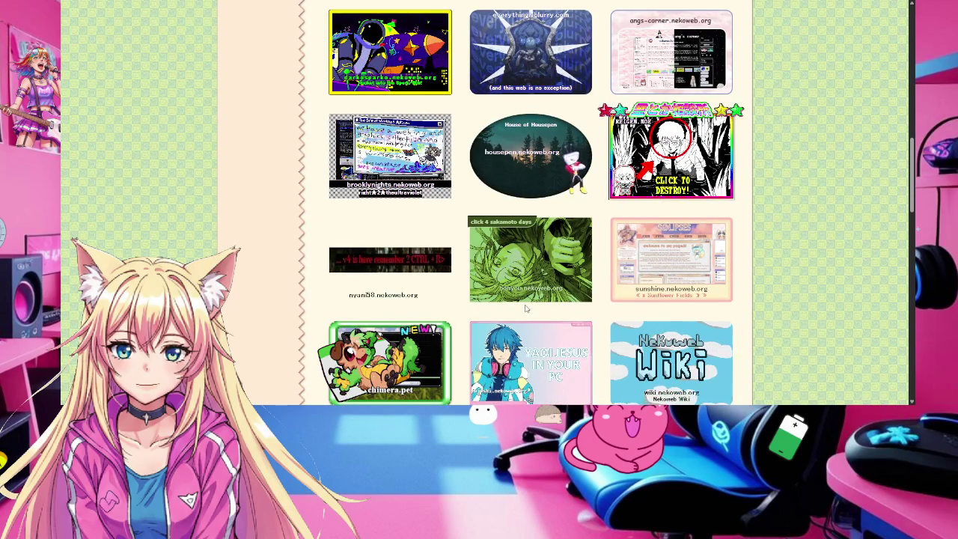
scroll(525, 308, "down", 2)
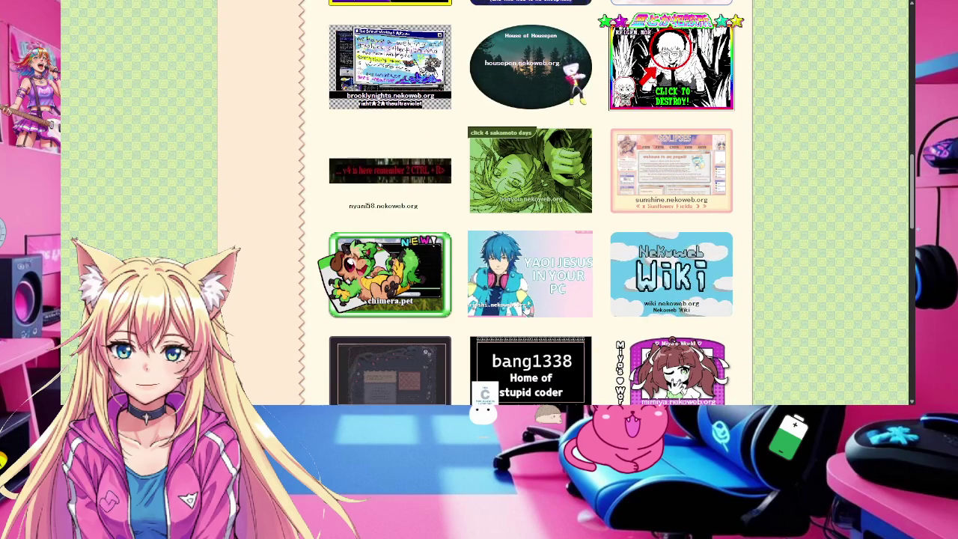
scroll(526, 309, "down", 2)
scroll(526, 308, "down", 1)
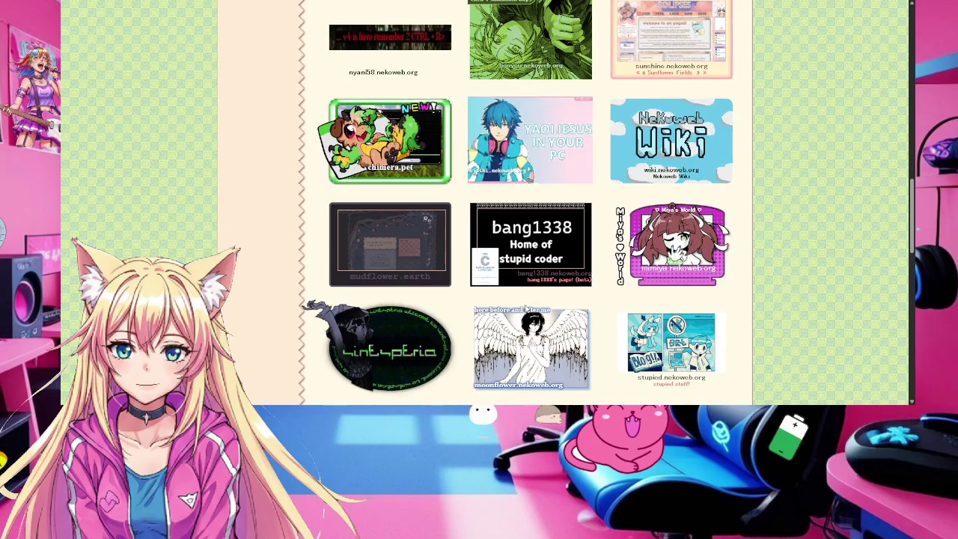
scroll(526, 309, "up", 3)
scroll(525, 309, "up", 4)
scroll(528, 308, "up", 4)
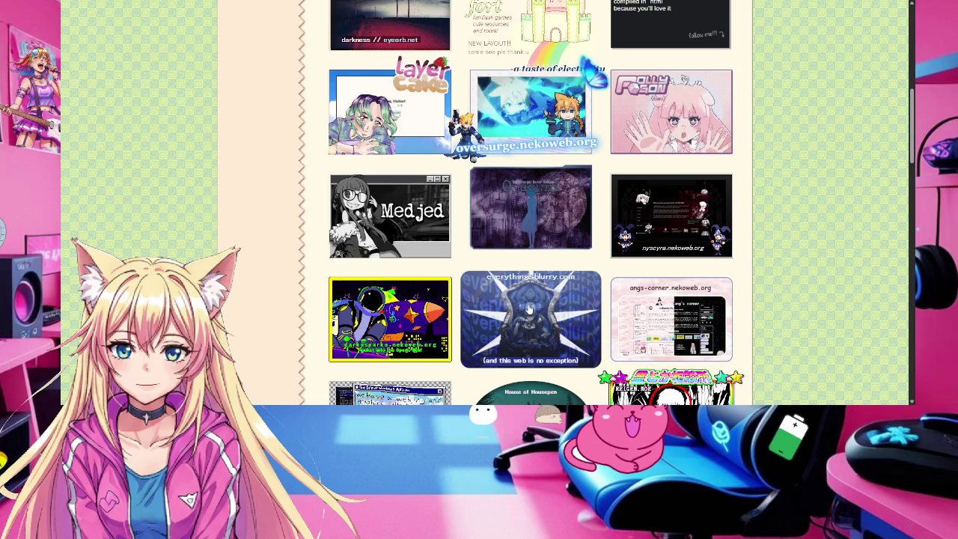
scroll(522, 249, "up", 3)
scroll(522, 249, "up", 4)
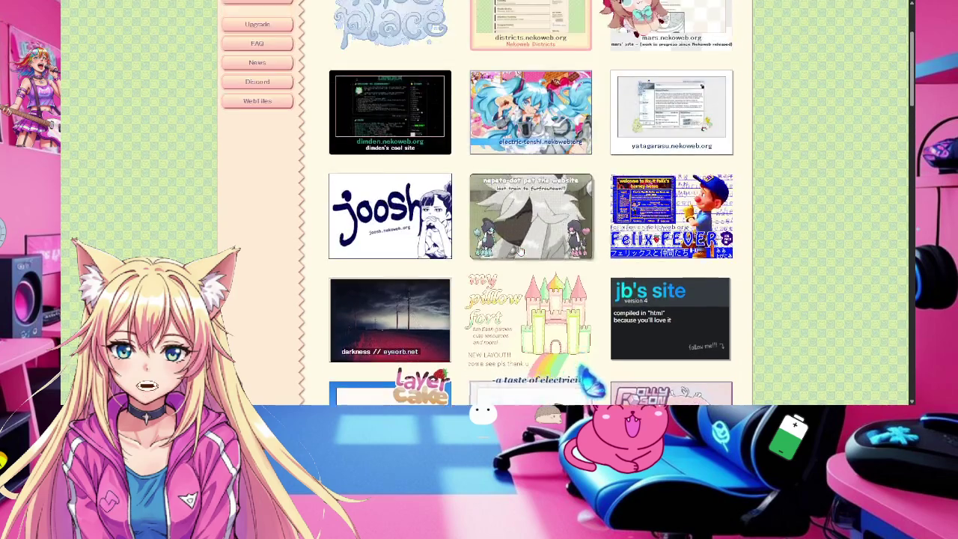
scroll(521, 249, "up", 3)
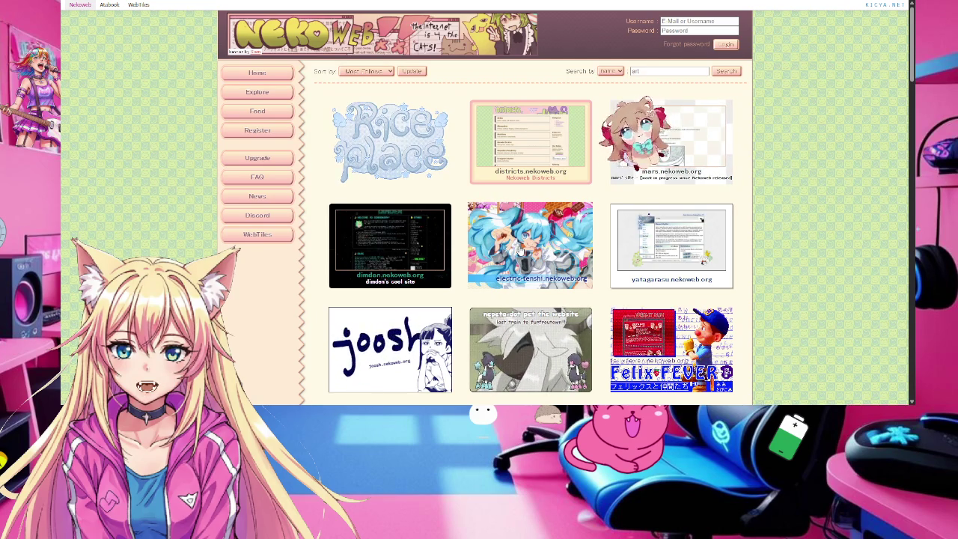
Step: Scroll the Explore grid and open one of the listed member websites
scroll(241, 328, "down", 2)
scroll(241, 327, "up", 2)
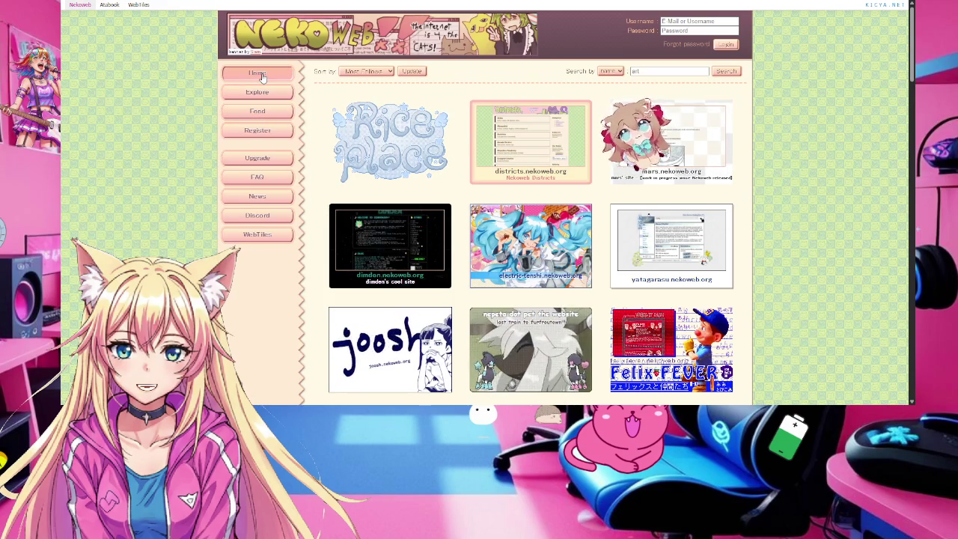
scroll(575, 257, "down", 2)
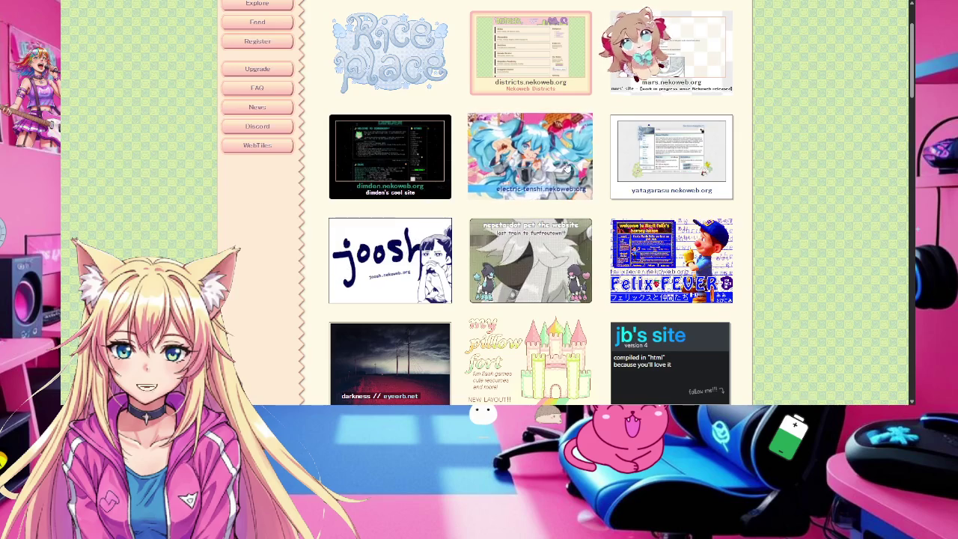
scroll(540, 112, "up", 1)
scroll(539, 110, "up", 1)
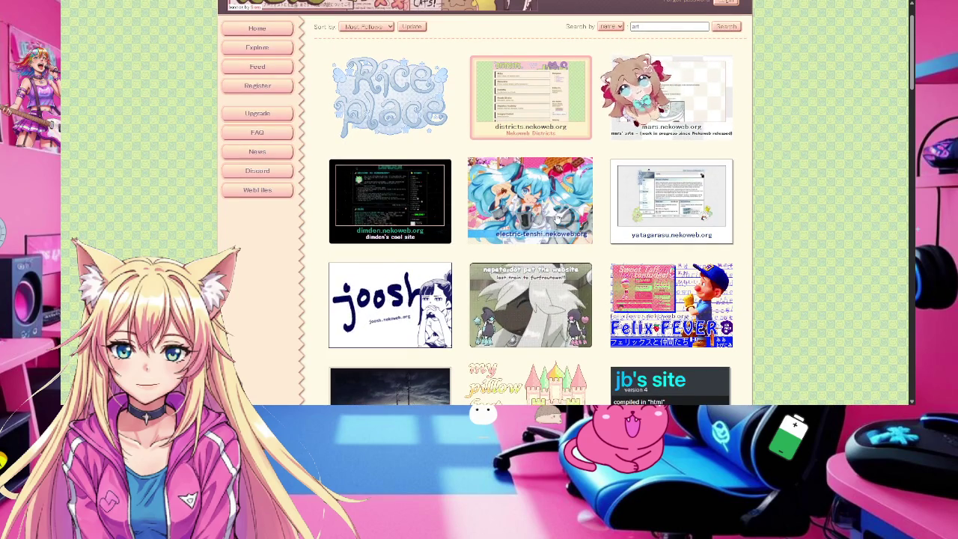
left_click(537, 114)
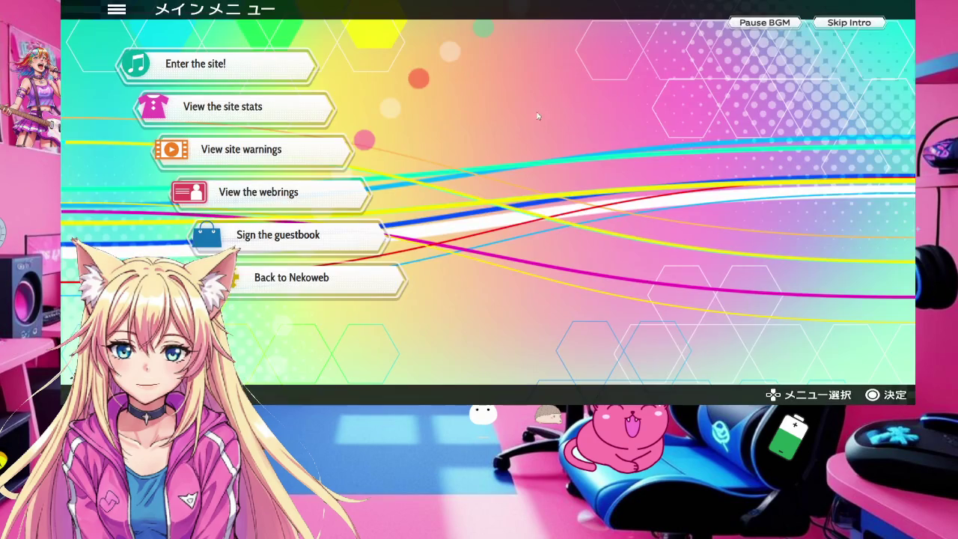